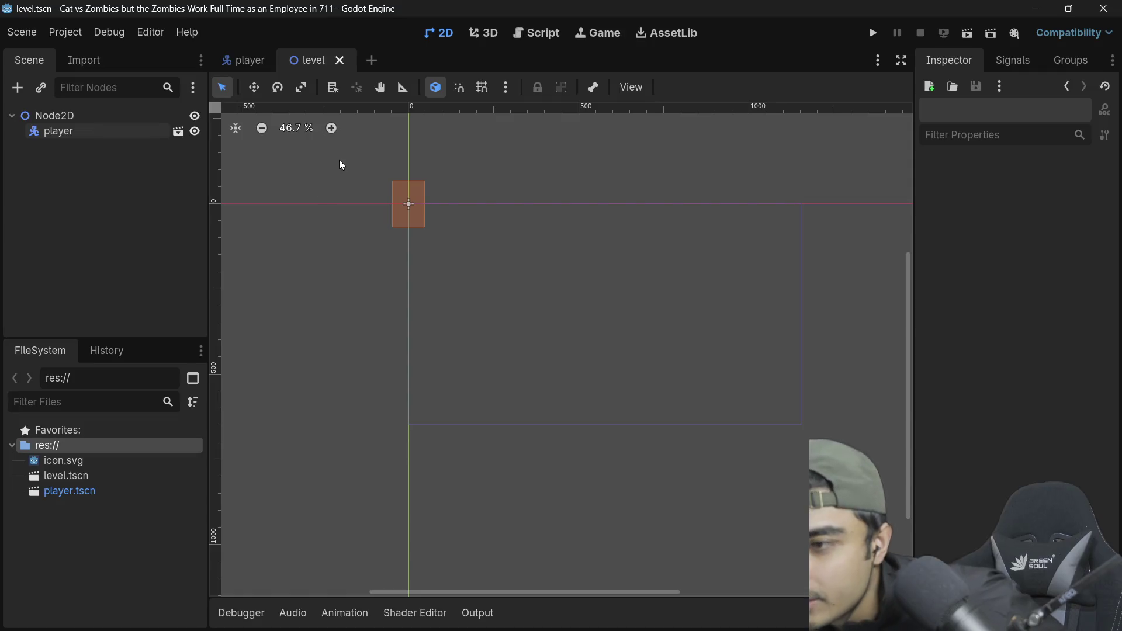
Step: In the player scene, add a Sprite2D child to the player node by searching 'sprite'
left_click(250, 61)
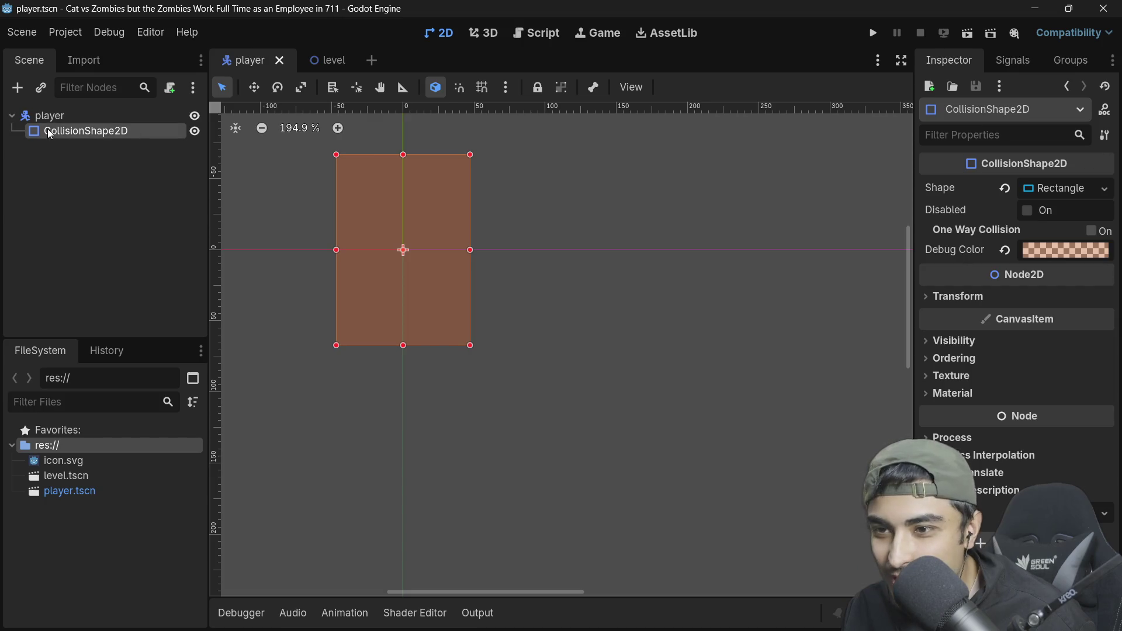
left_click(58, 149)
left_click(62, 121)
key("ctrl+a")
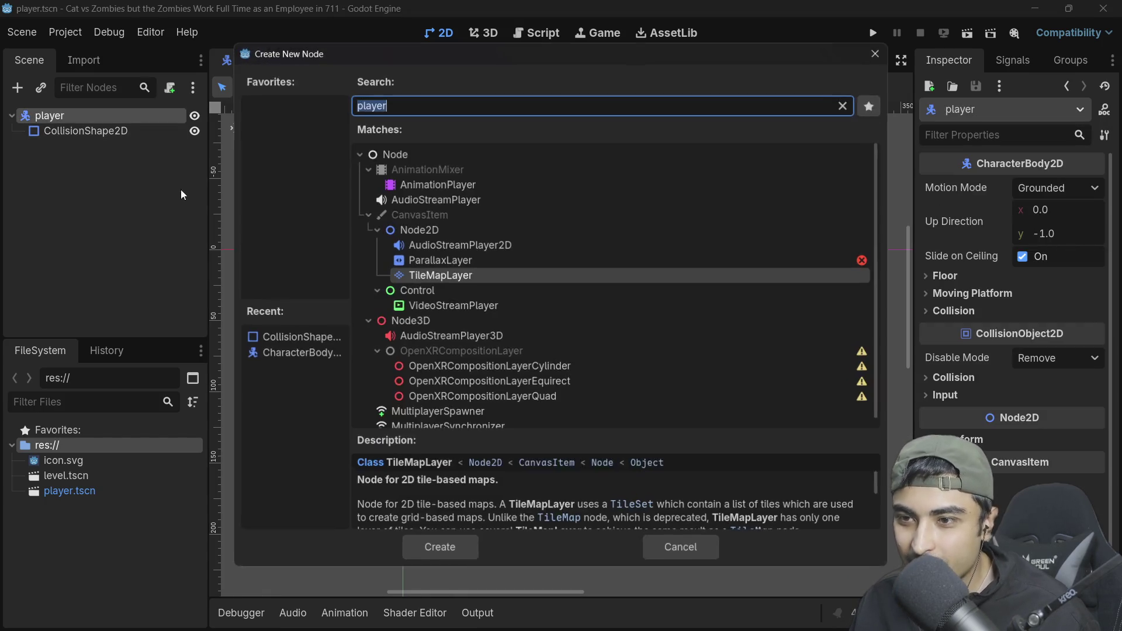
type("sprite")
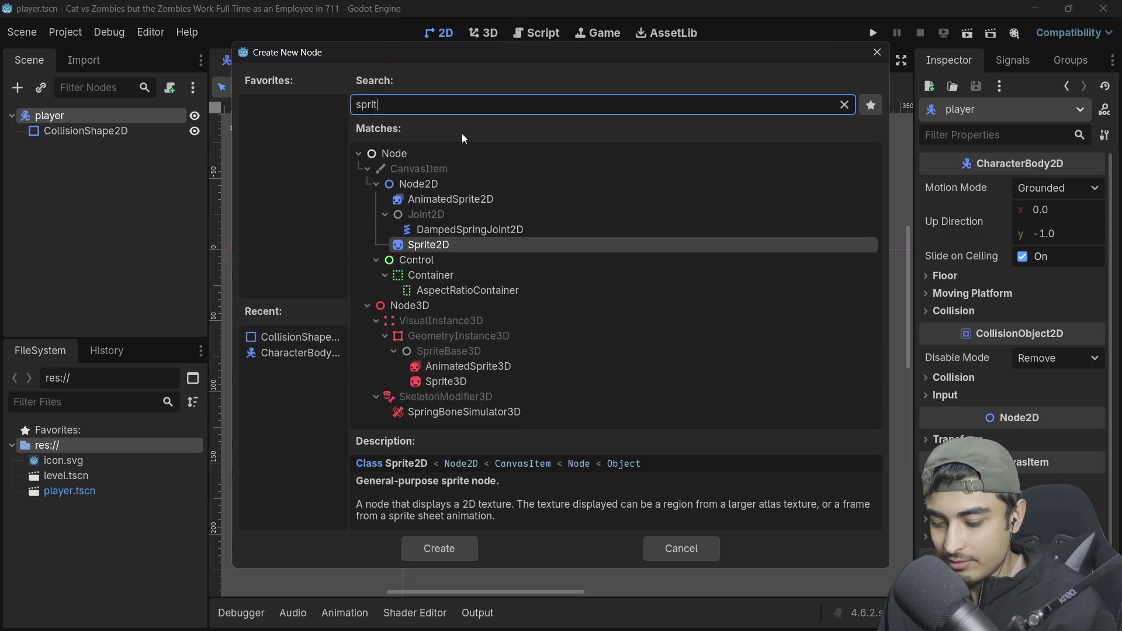
key("Return")
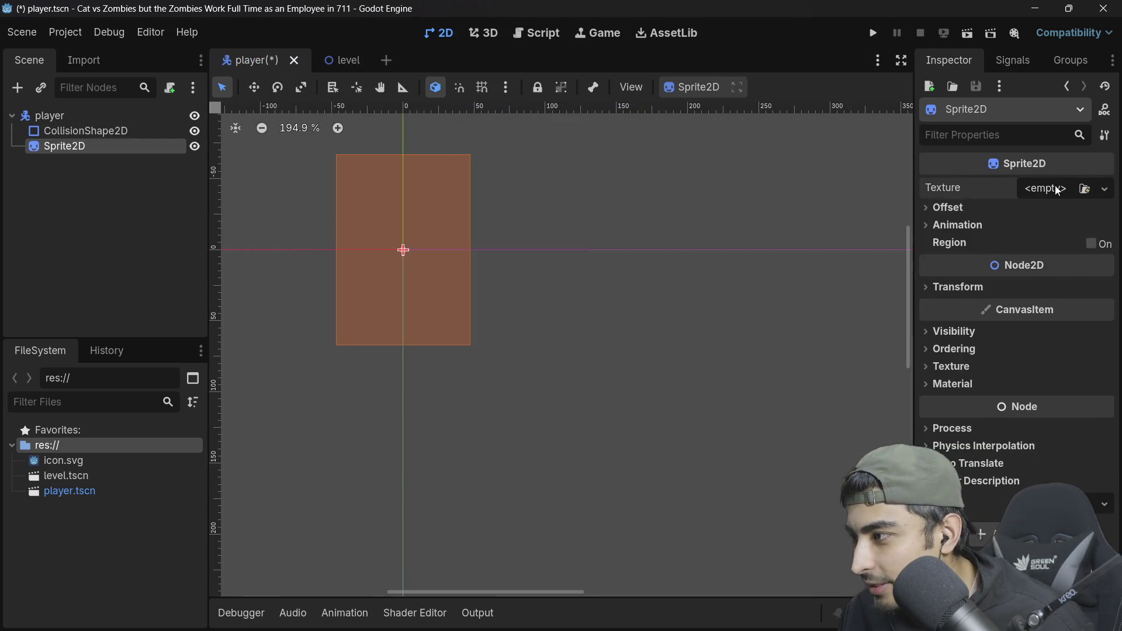
Step: Assign a new GradientTexture1D to the Sprite2D's Texture property in the Inspector
left_click(1038, 188)
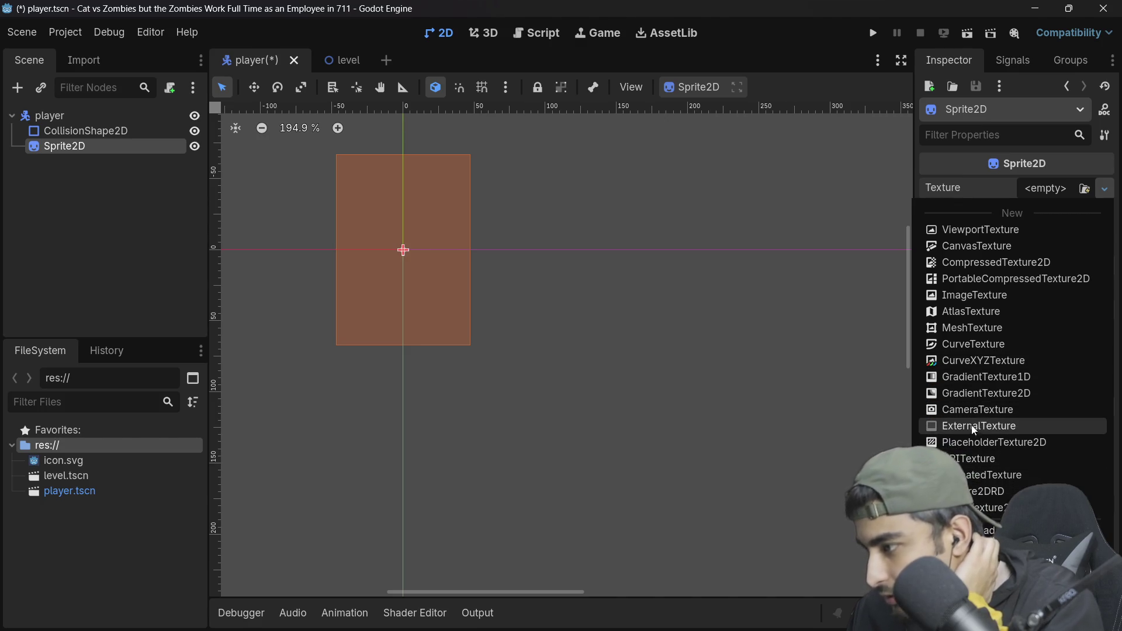
left_click(977, 377)
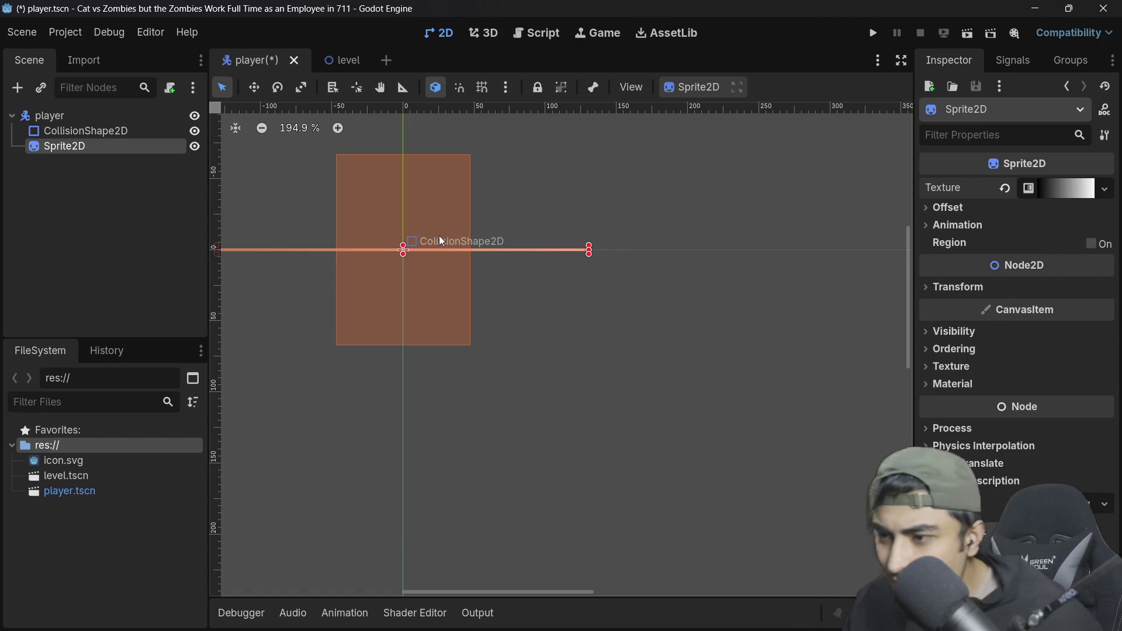
Step: Stretch the gradient sprite upward into a tall rectangle
scroll(396, 246, "down", 2)
left_click_drag(399, 242, 400, 176)
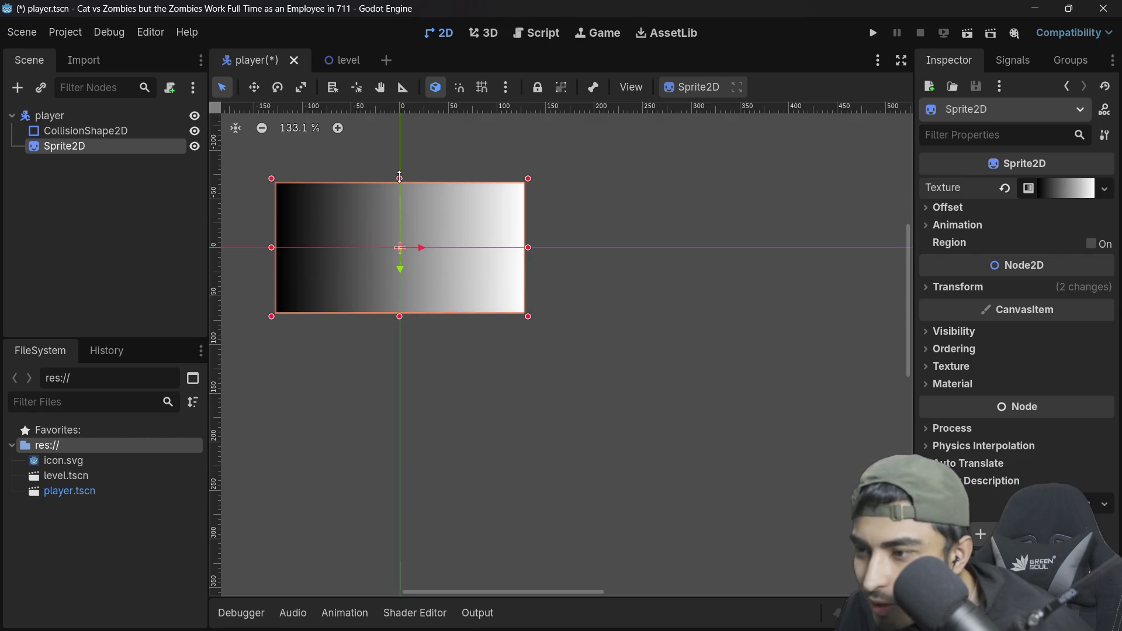
left_click_drag(78, 129, 75, 149)
left_click(517, 249)
mouse_move(529, 248)
left_mouse_down()
mouse_move(541, 247)
mouse_move(486, 250)
left_mouse_up()
key("ctrl+z")
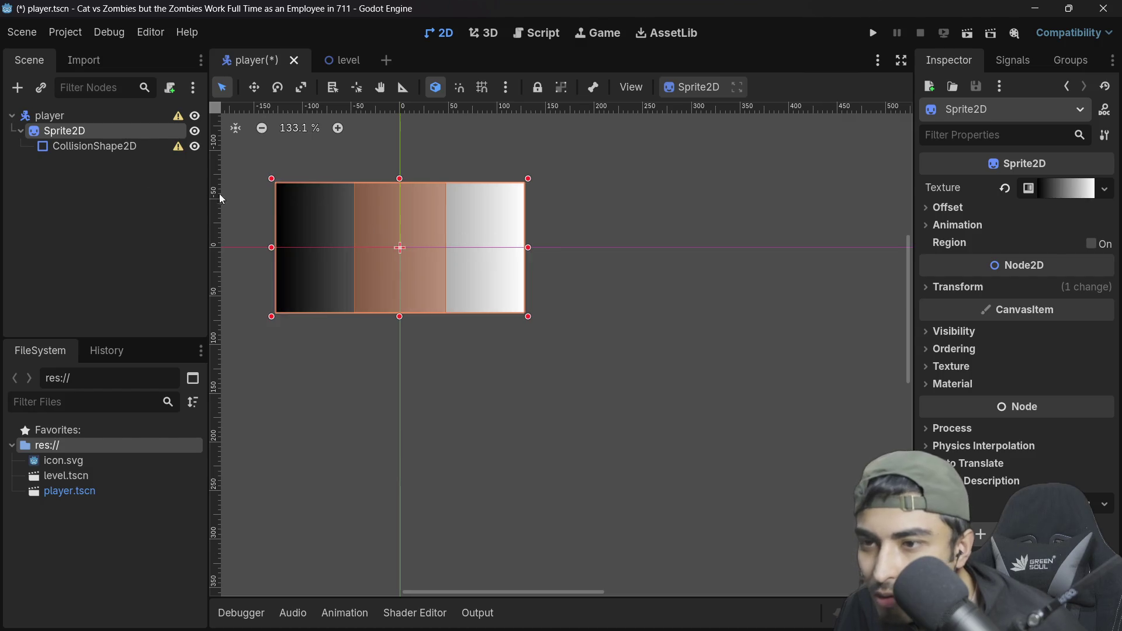
Step: Put CollisionShape2D back under player, list Sprite2D above it, and narrow the sprite to fit
mouse_move(93, 146)
left_mouse_down()
mouse_move(69, 146)
mouse_move(48, 123)
left_mouse_up()
left_click(90, 146)
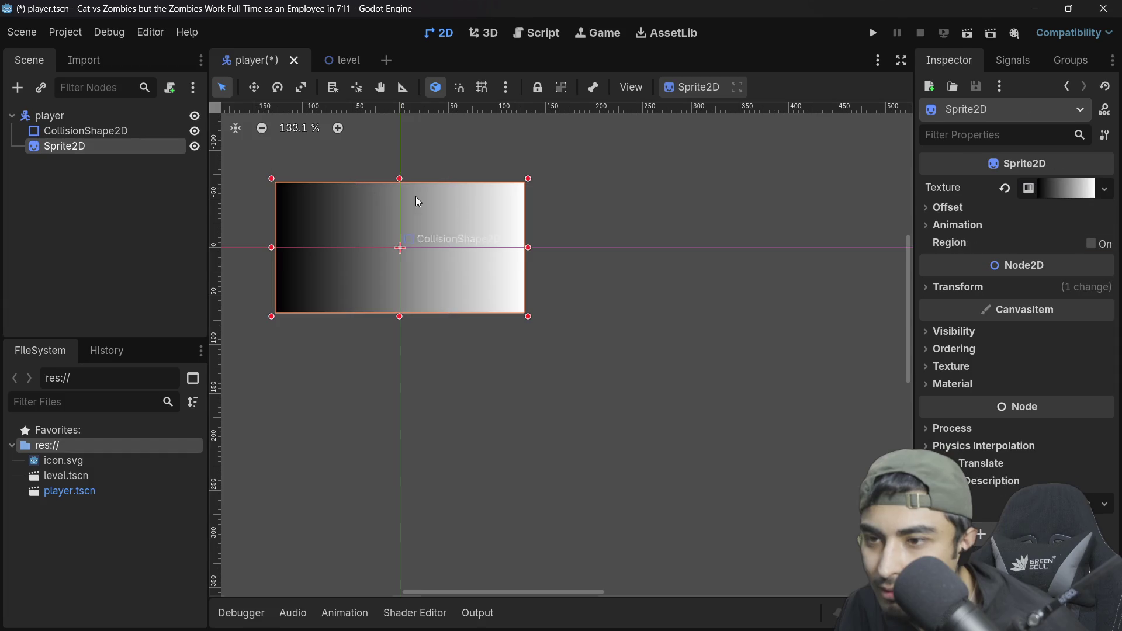
left_click_drag(104, 153, 86, 125)
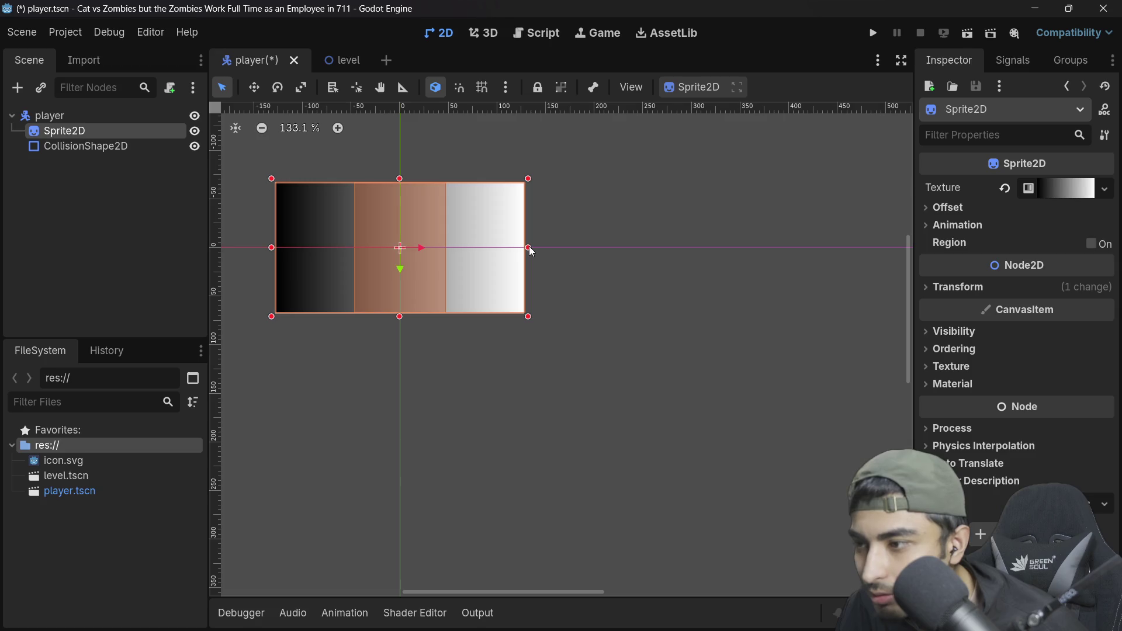
left_click_drag(529, 247, 451, 245)
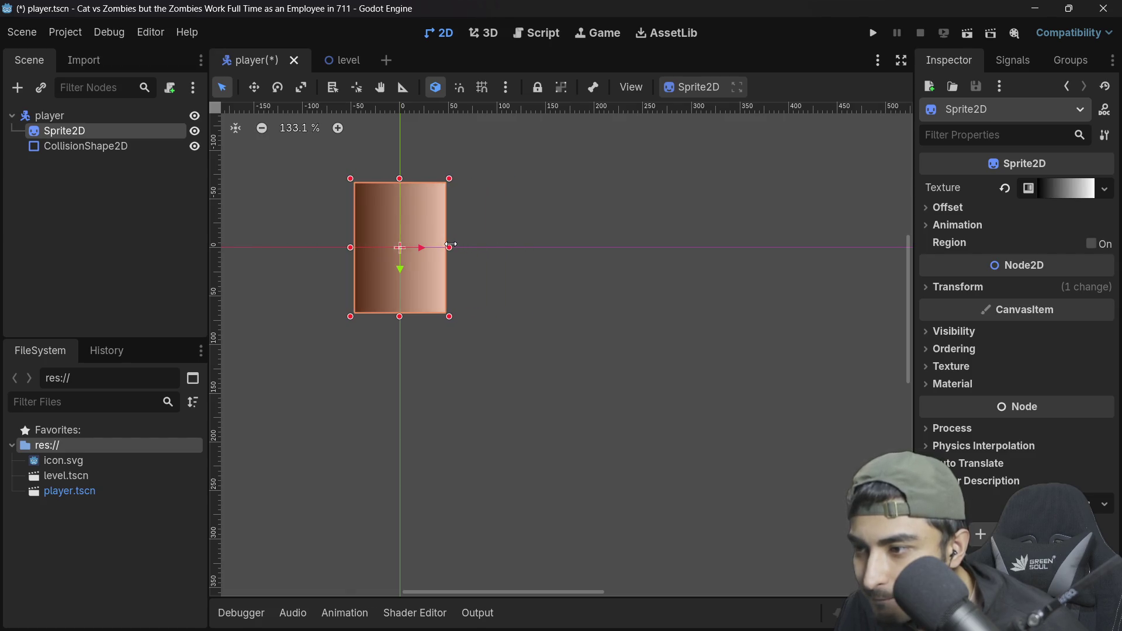
Step: Set the gradient's left colour stop to green
left_click(1066, 191)
left_click(1045, 211)
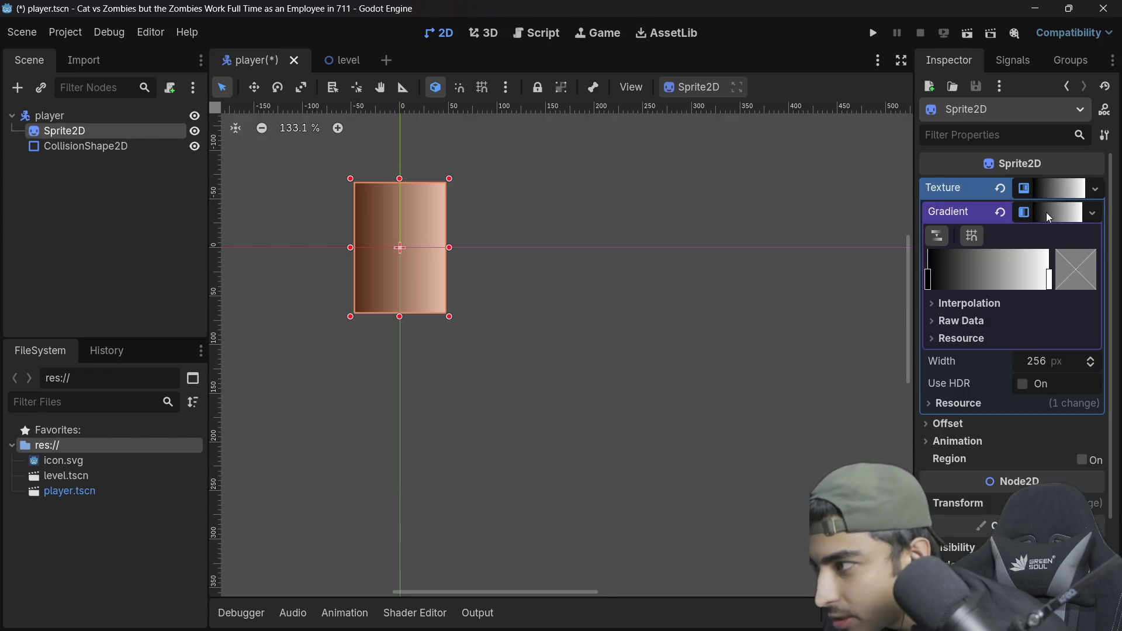
double_click(929, 279)
left_click_drag(926, 436, 1038, 440)
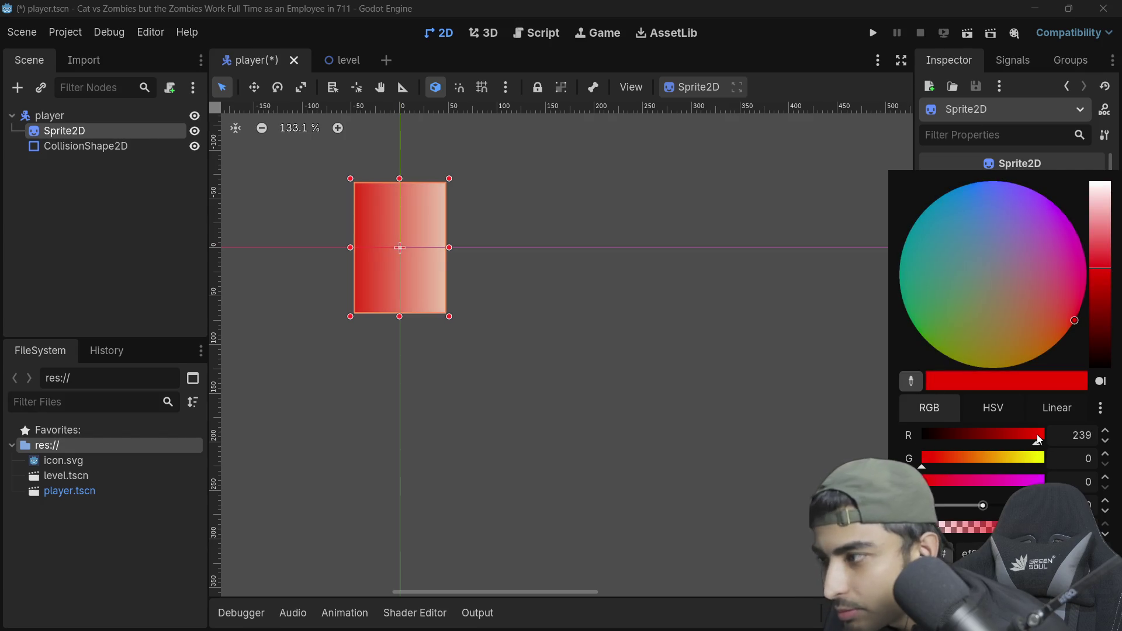
left_click_drag(980, 303, 907, 297)
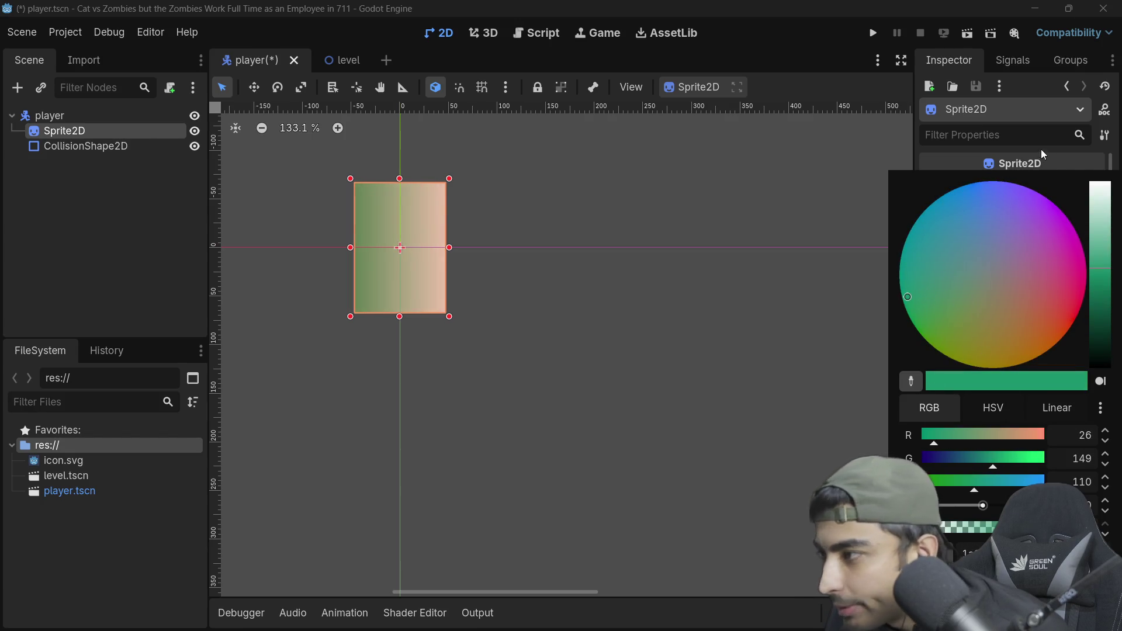
left_click(1041, 153)
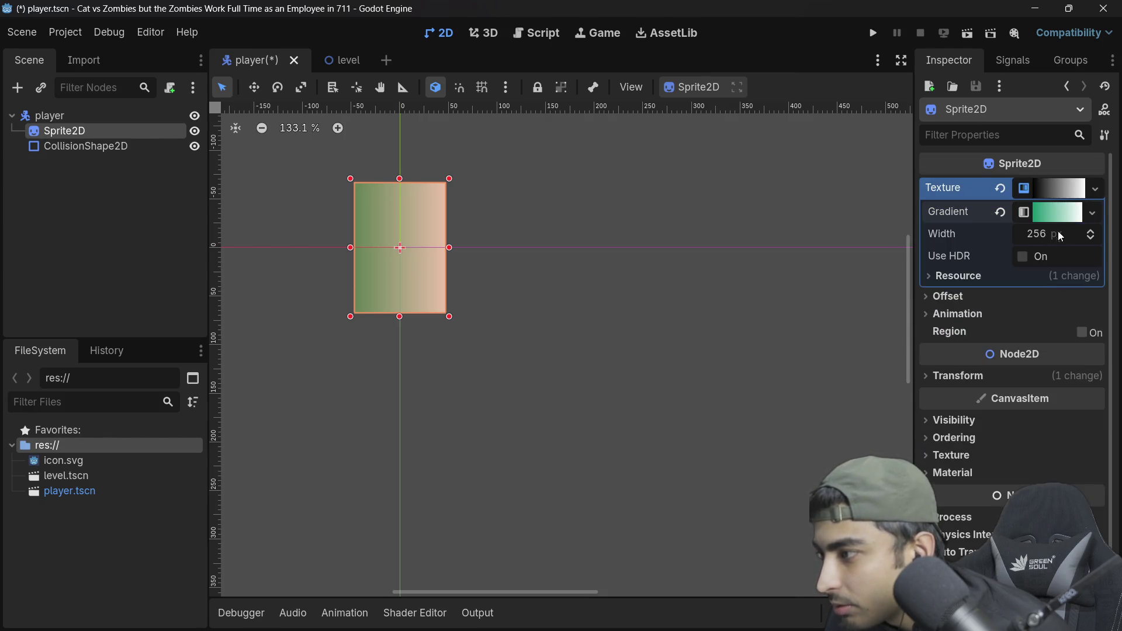
Step: Make the right gradient stop dark red, save the player scene, and run the project
double_click(1051, 287)
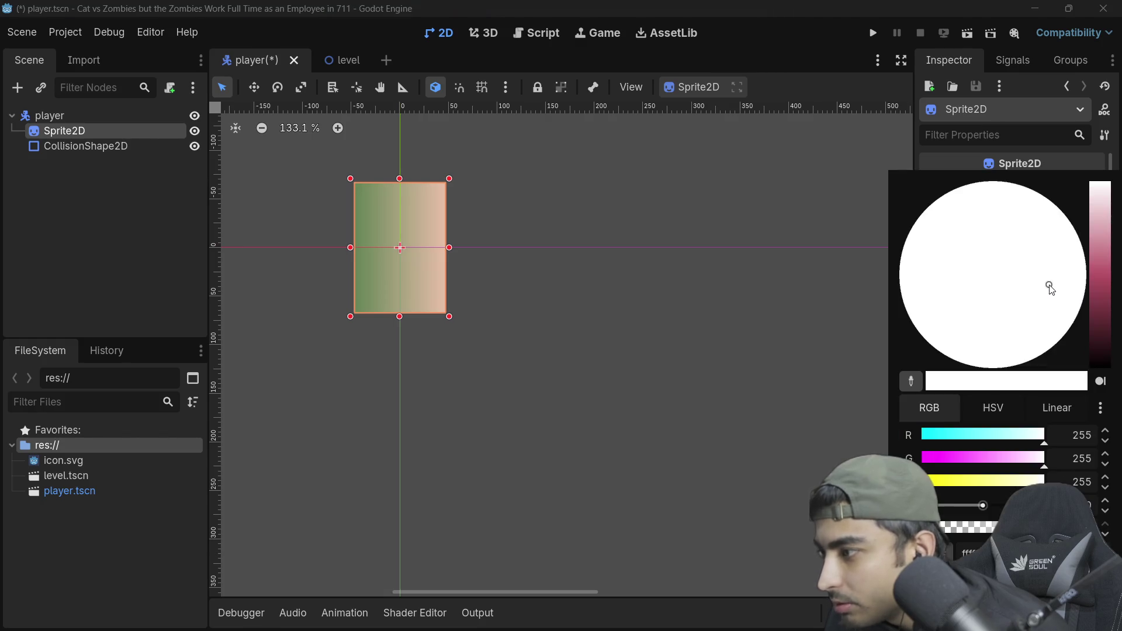
left_click(1101, 292)
left_click(611, 253)
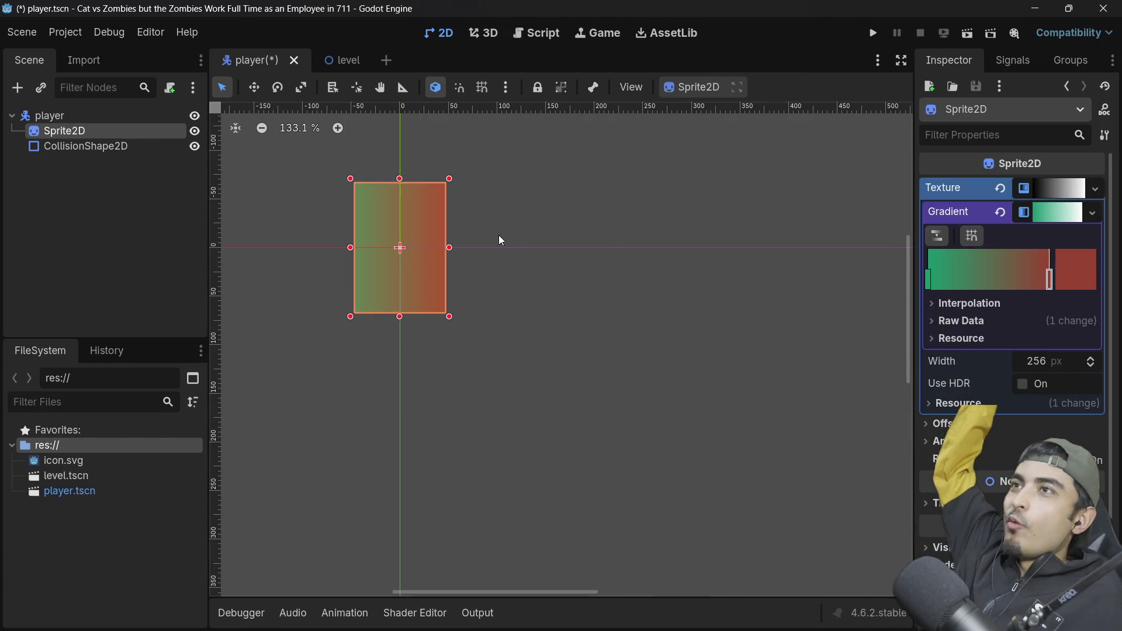
key("ctrl+s")
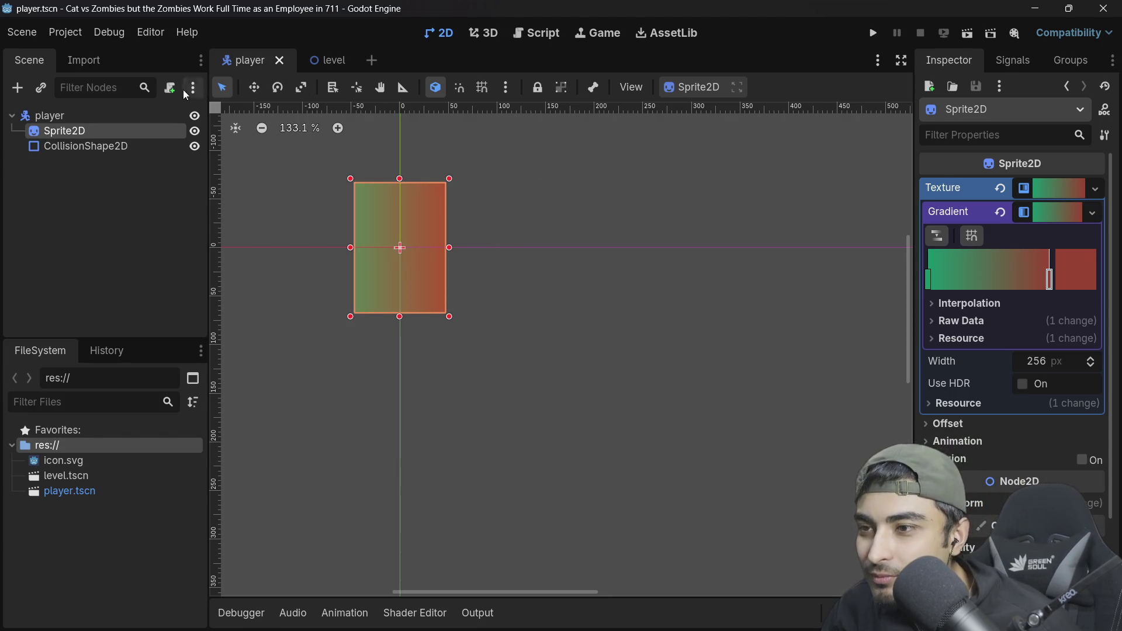
left_click(875, 34)
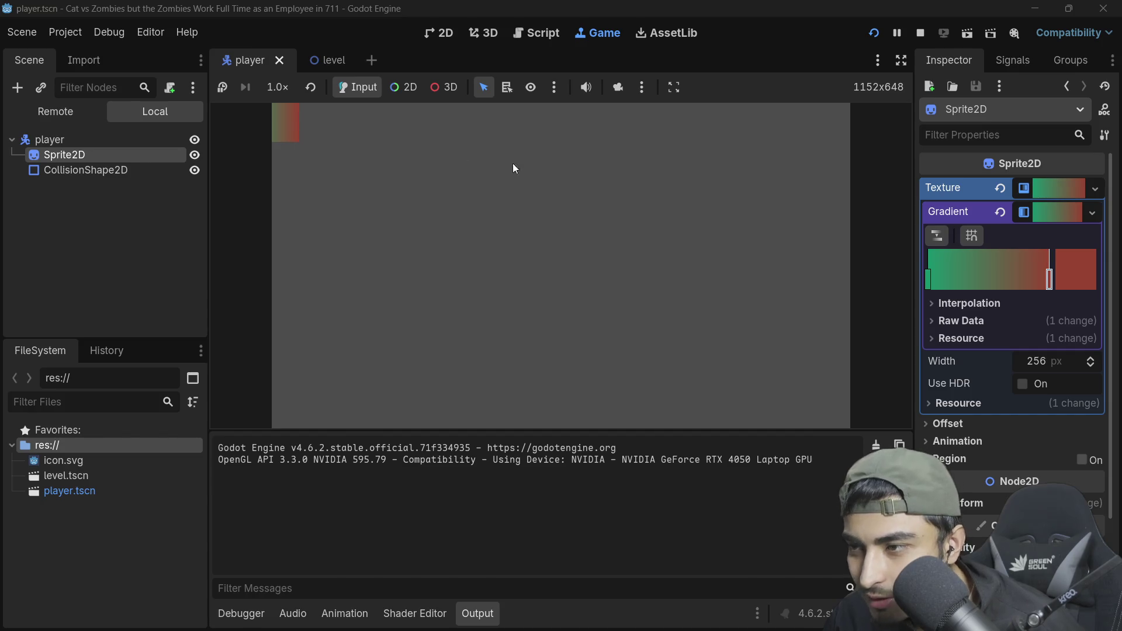
Step: Expand the running game view to full width, restore the side panels, then stop the game
left_click(900, 60)
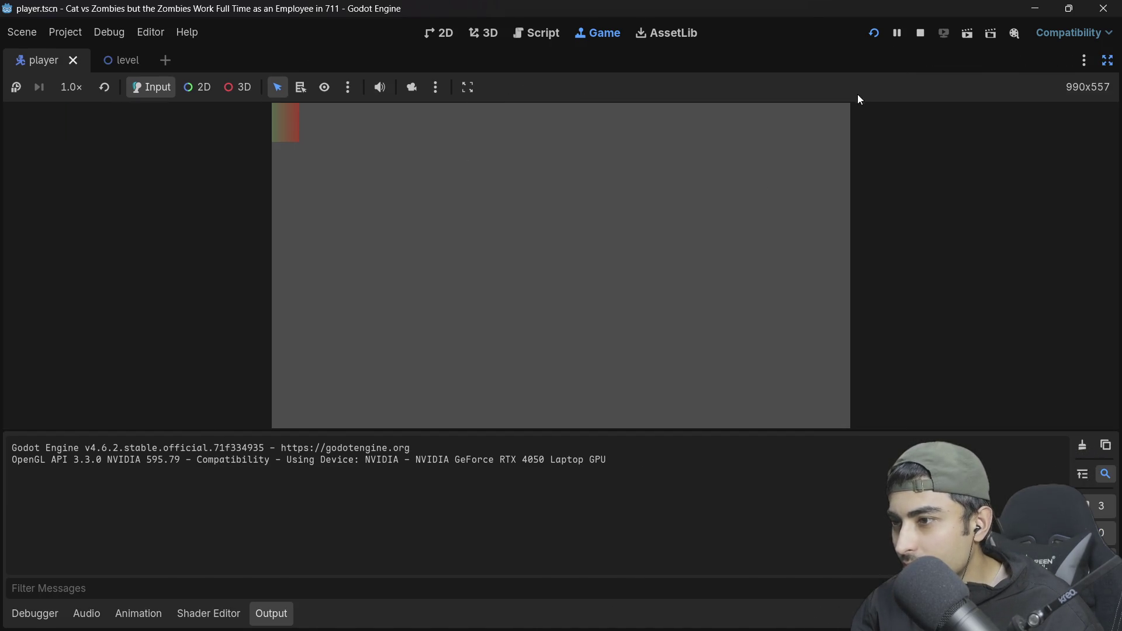
left_click(1105, 62)
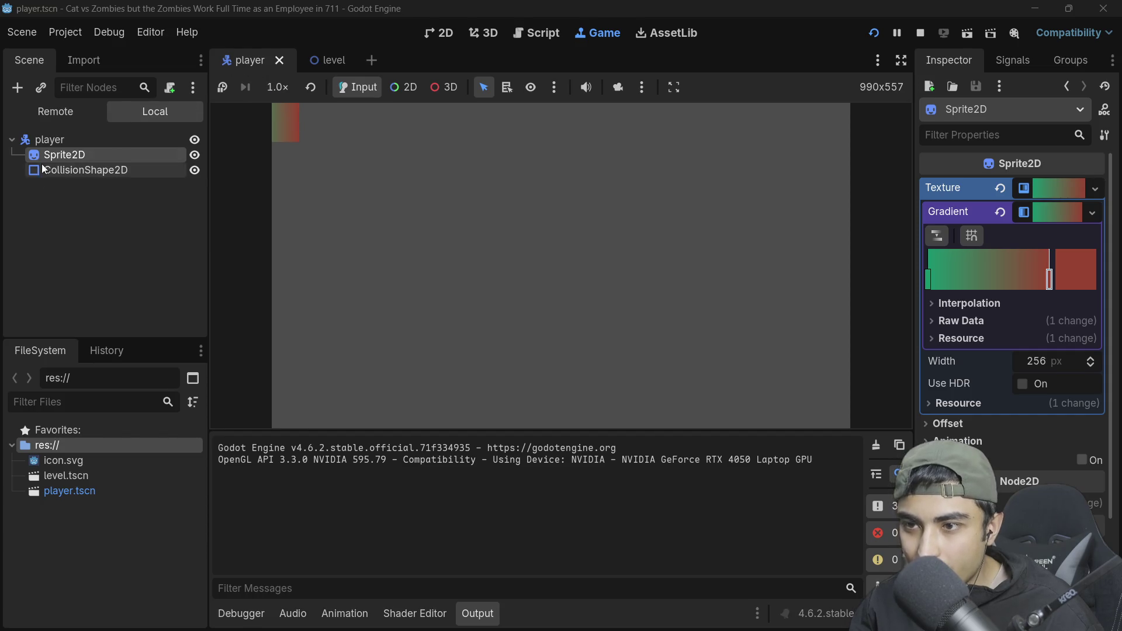
left_click(921, 34)
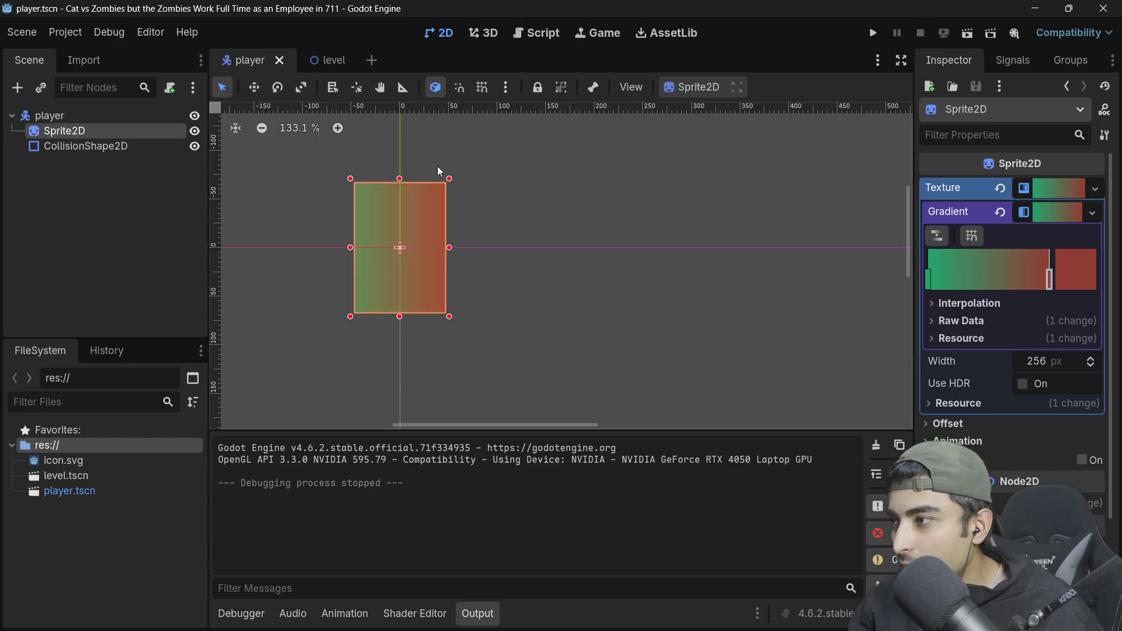
Step: Run the level scene, stop it, and select the player instance in the level
left_click(331, 65)
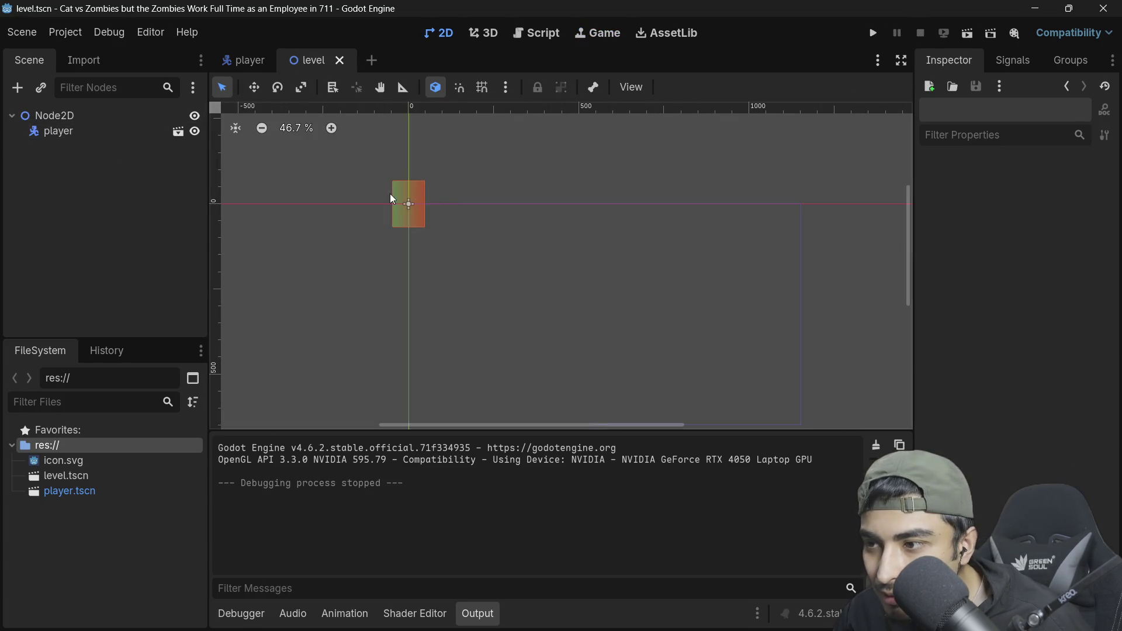
left_click(970, 33)
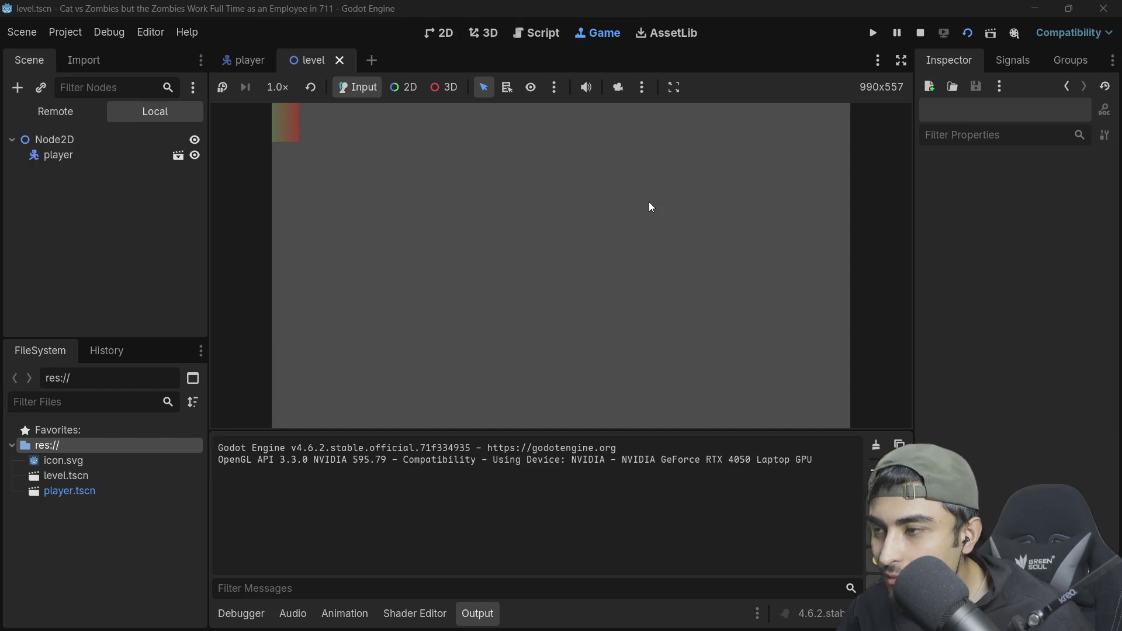
left_click(922, 34)
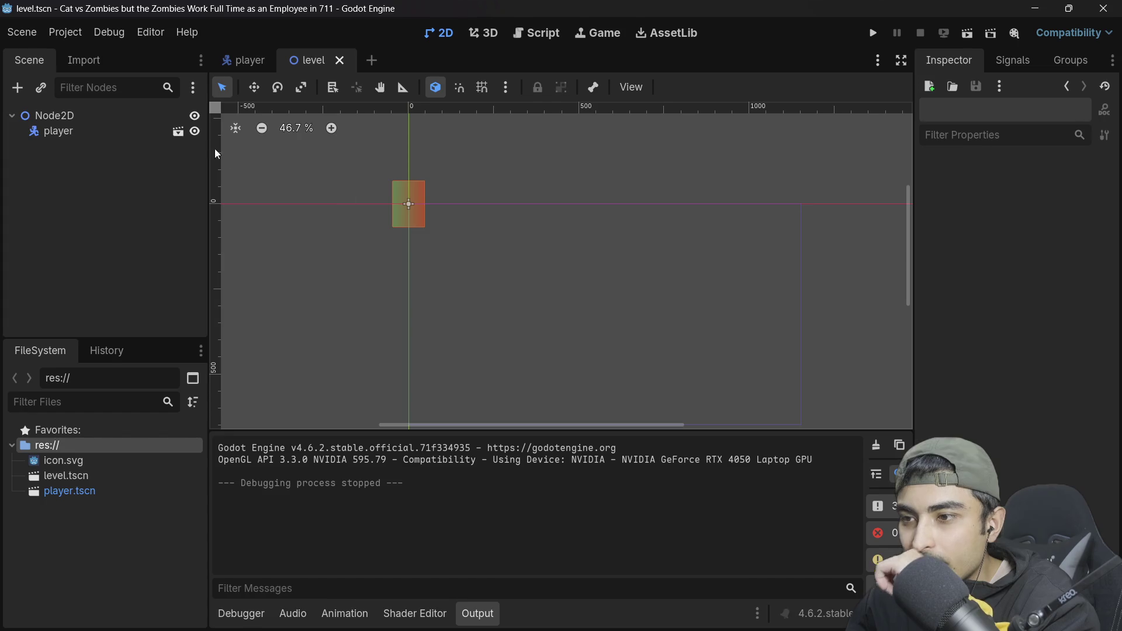
left_click(97, 132)
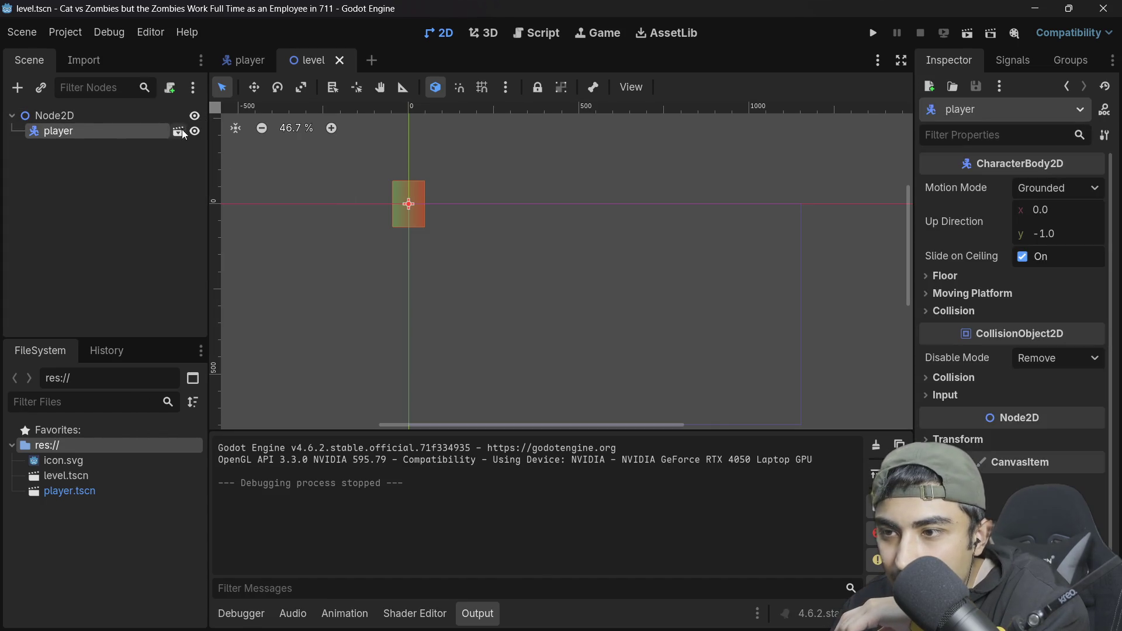
Step: Attach a new player.gd Basic Movement script to the player root, save, and return to 2D
left_click(246, 61)
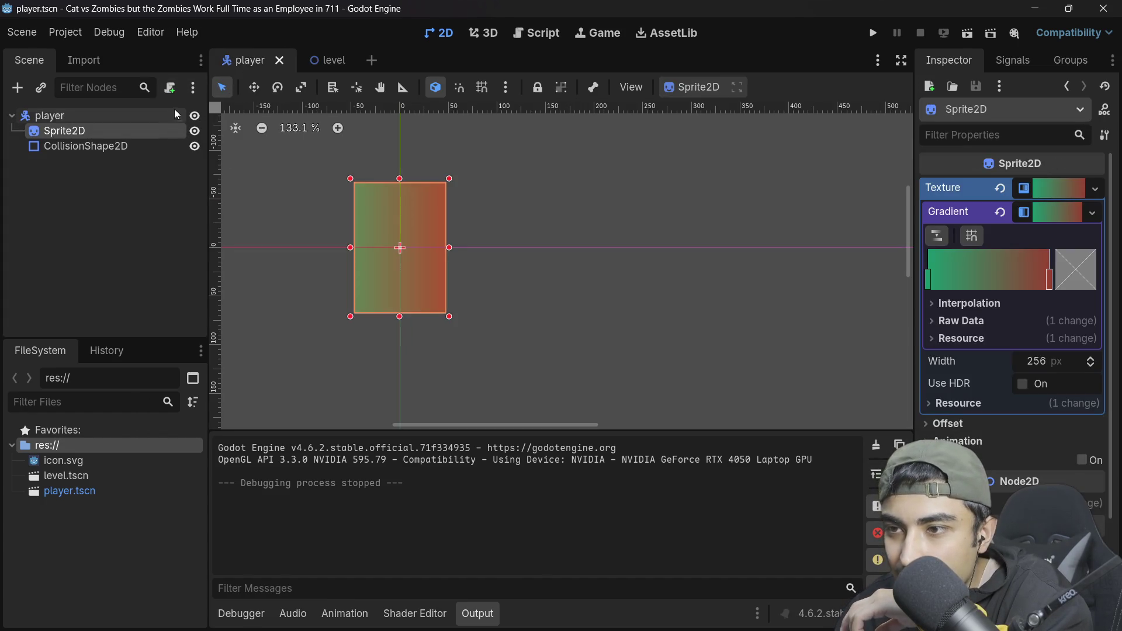
left_click(152, 117)
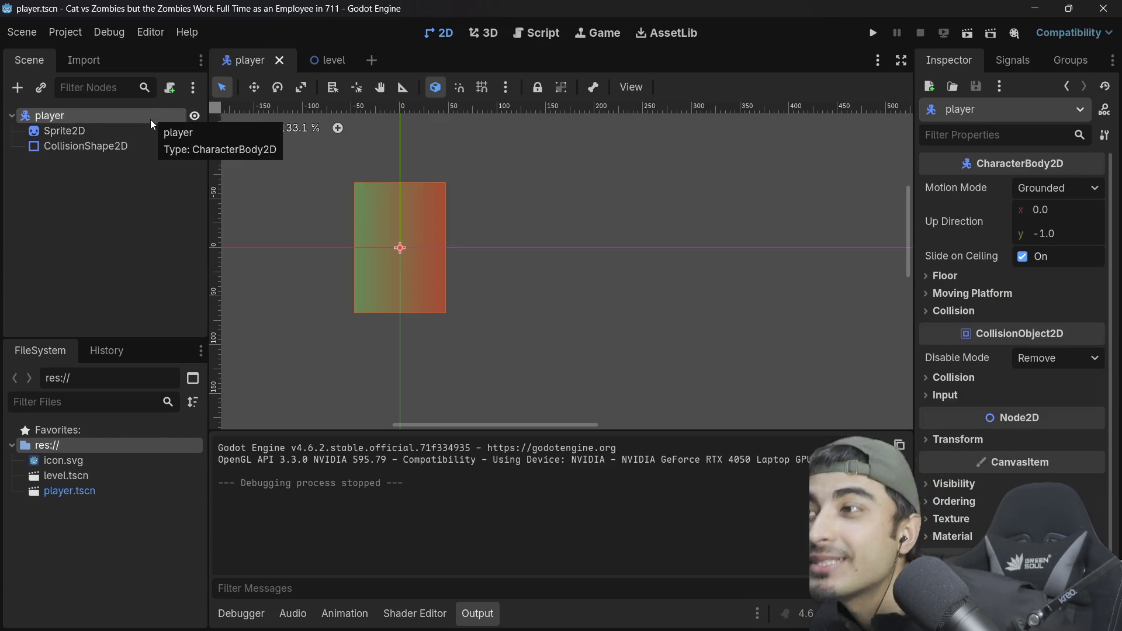
left_click(169, 88)
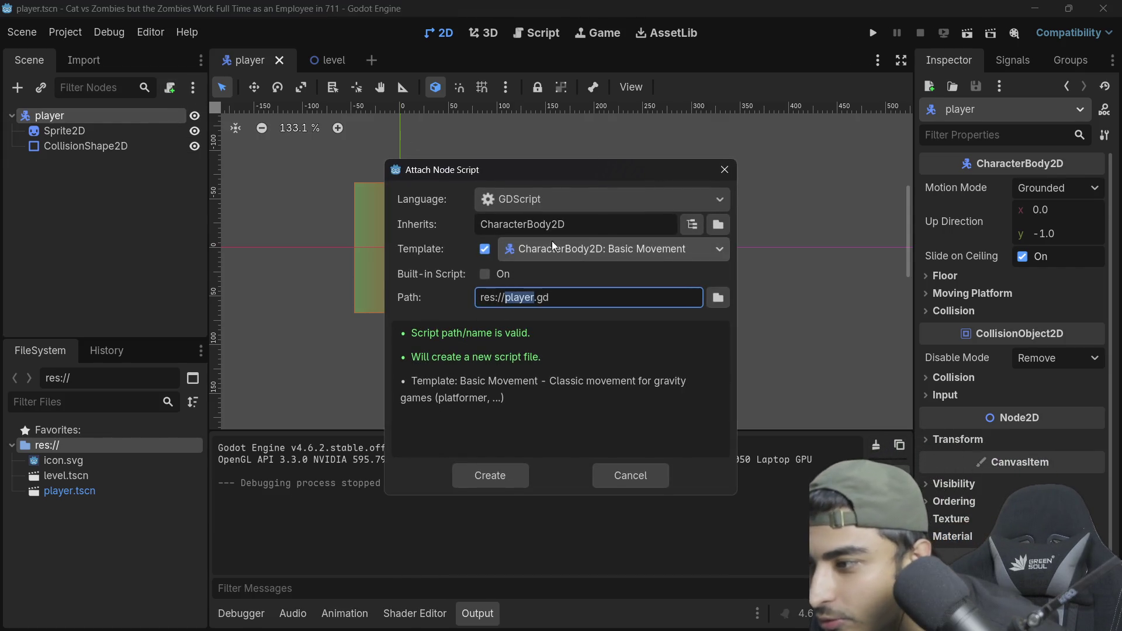
left_click(498, 471)
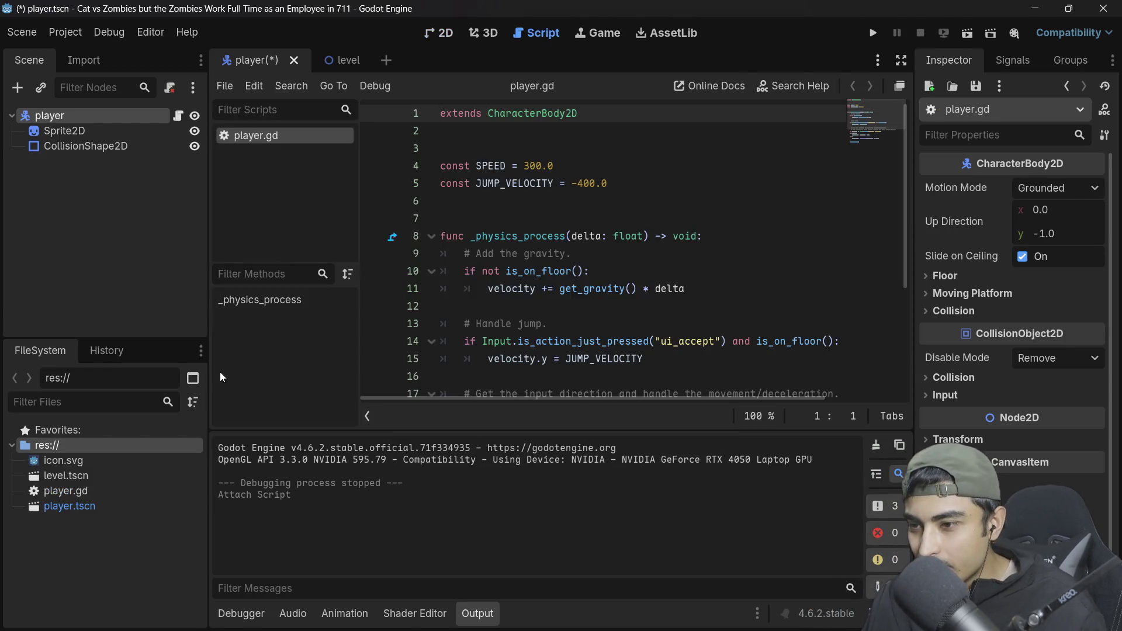
key("ctrl+s")
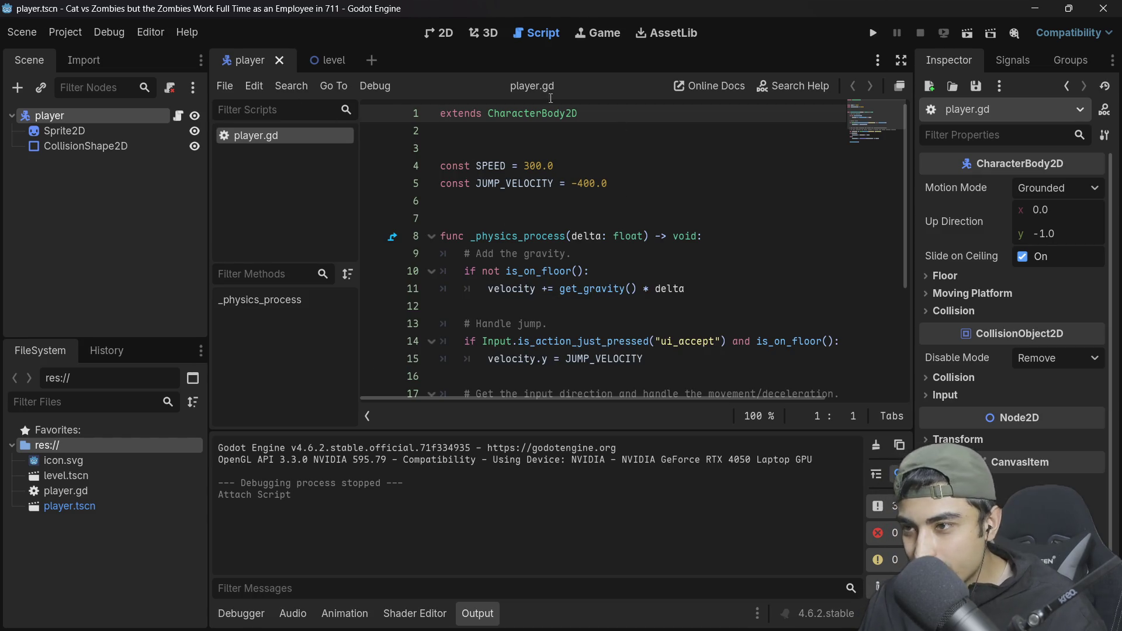
left_click(477, 35)
left_click(452, 32)
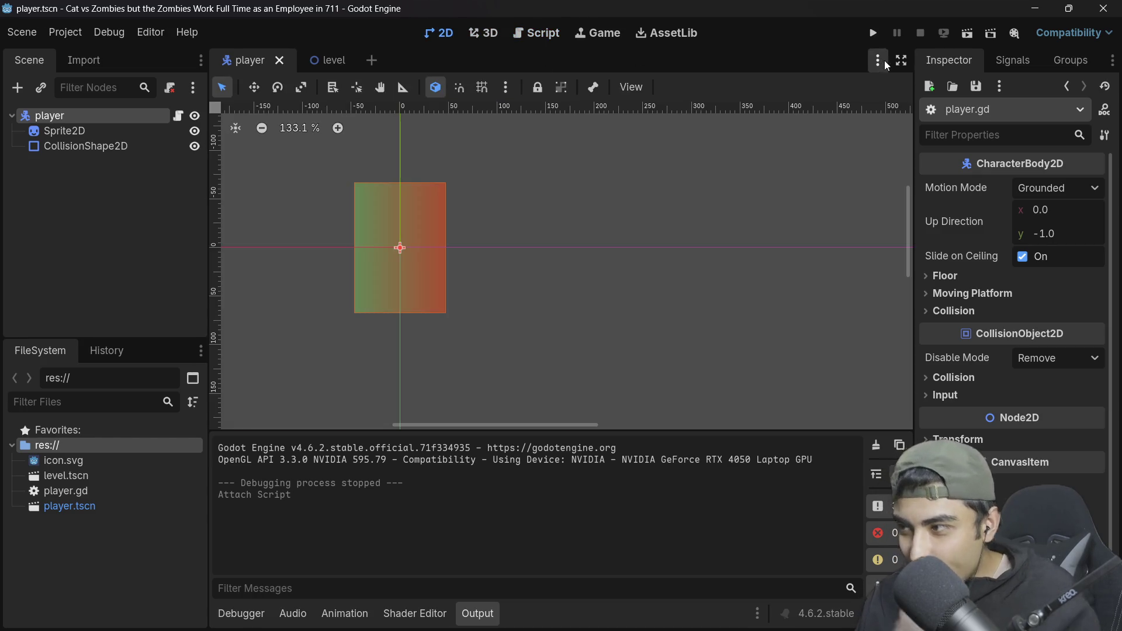
left_click(873, 34)
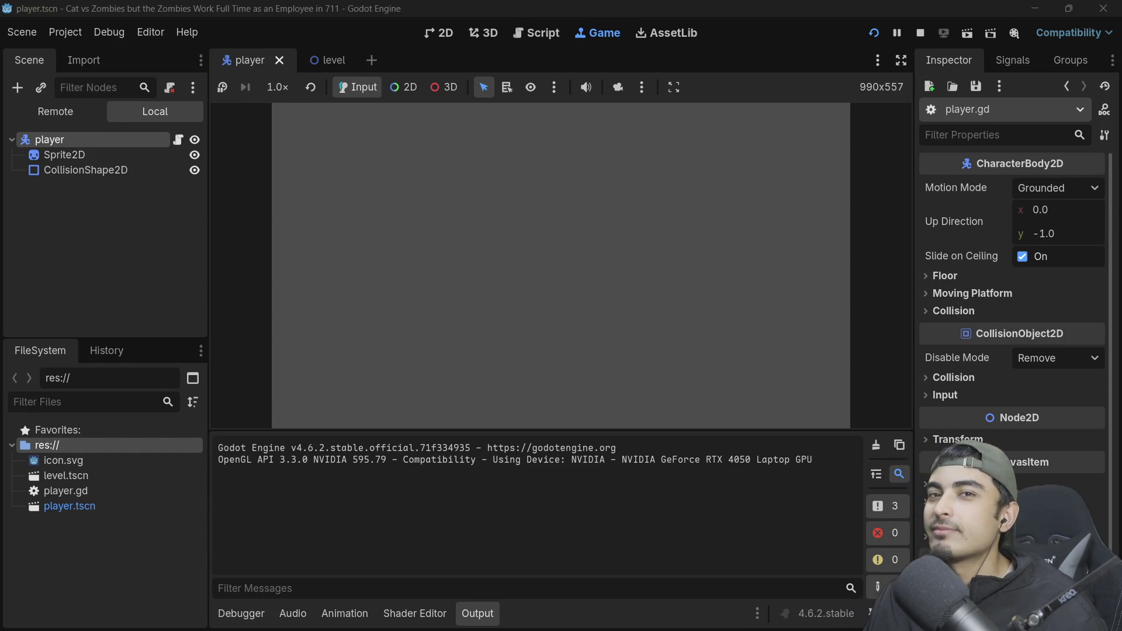
left_click(917, 32)
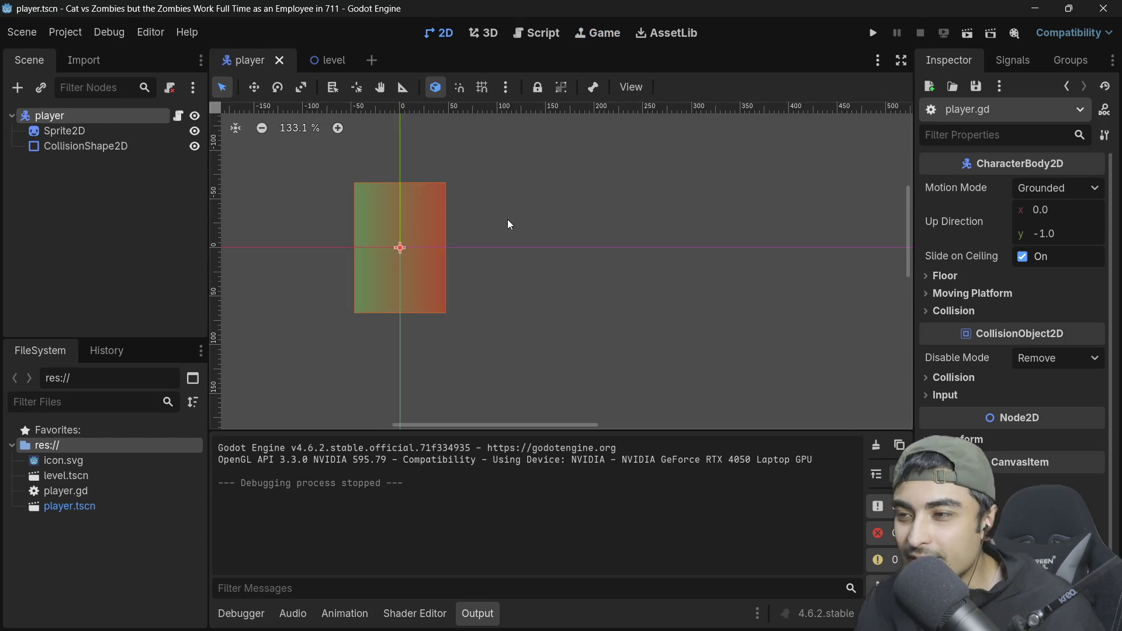
scroll(508, 222, "down", 1)
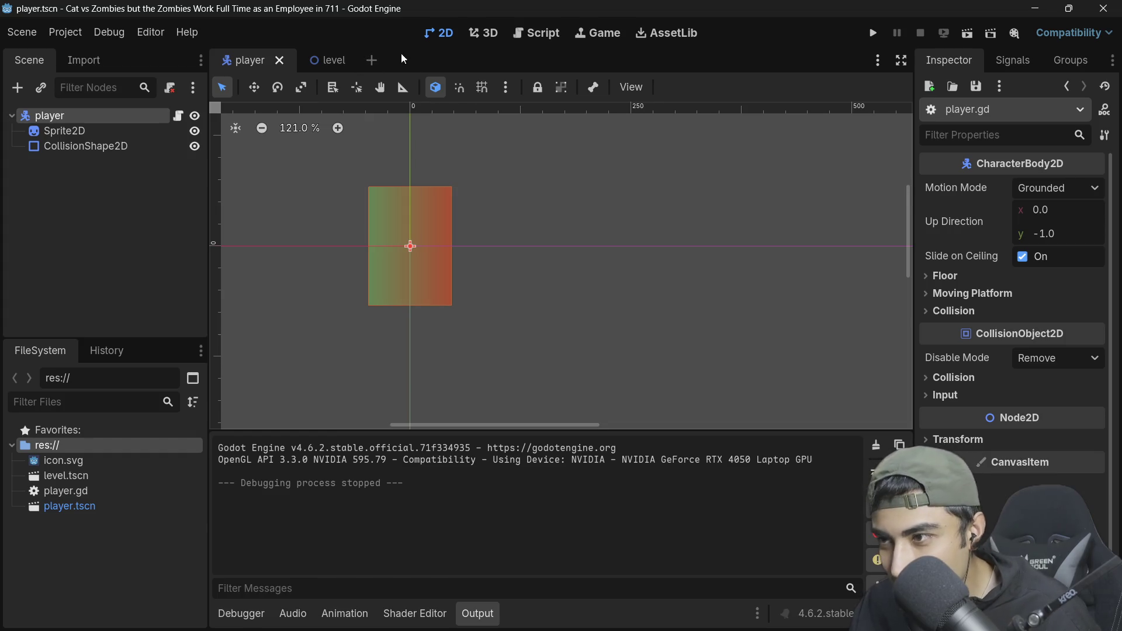
Step: Comment out gravity lines 10–11 in player.gd with Ctrl+K, then run the game
left_click(178, 117)
scroll(556, 184, "down", 3)
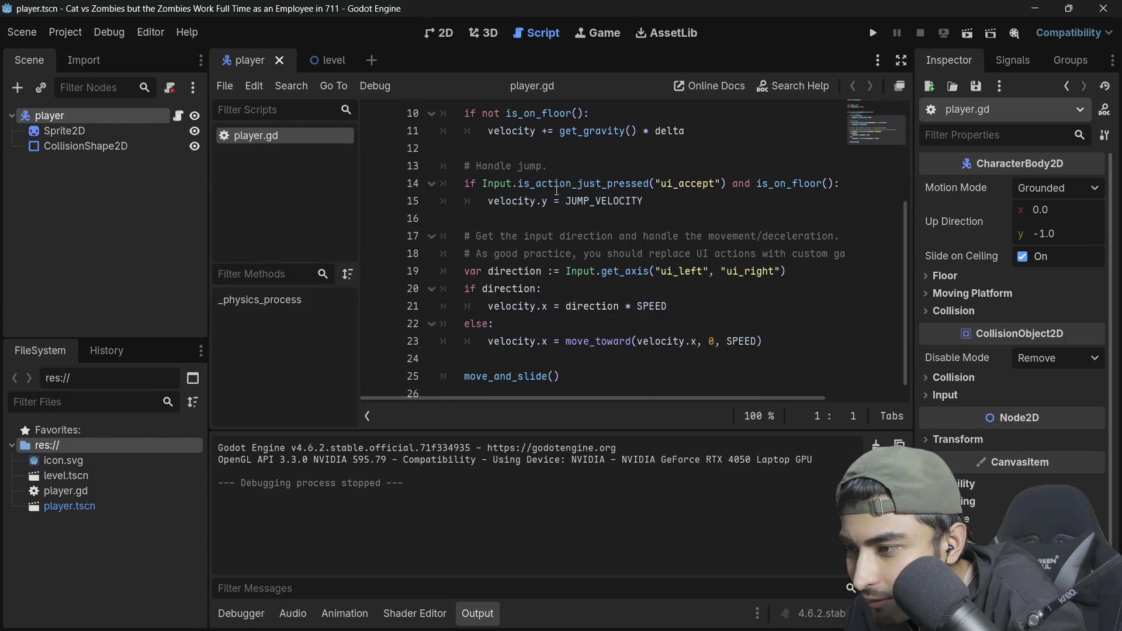
scroll(608, 276, "down", 1)
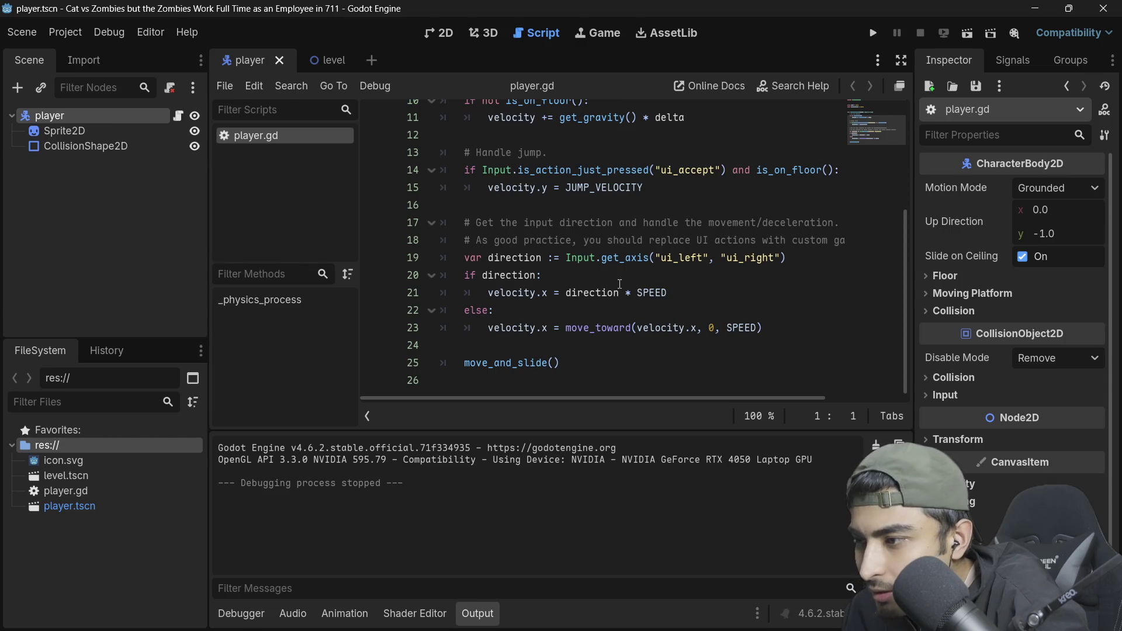
scroll(620, 285, "up", 2)
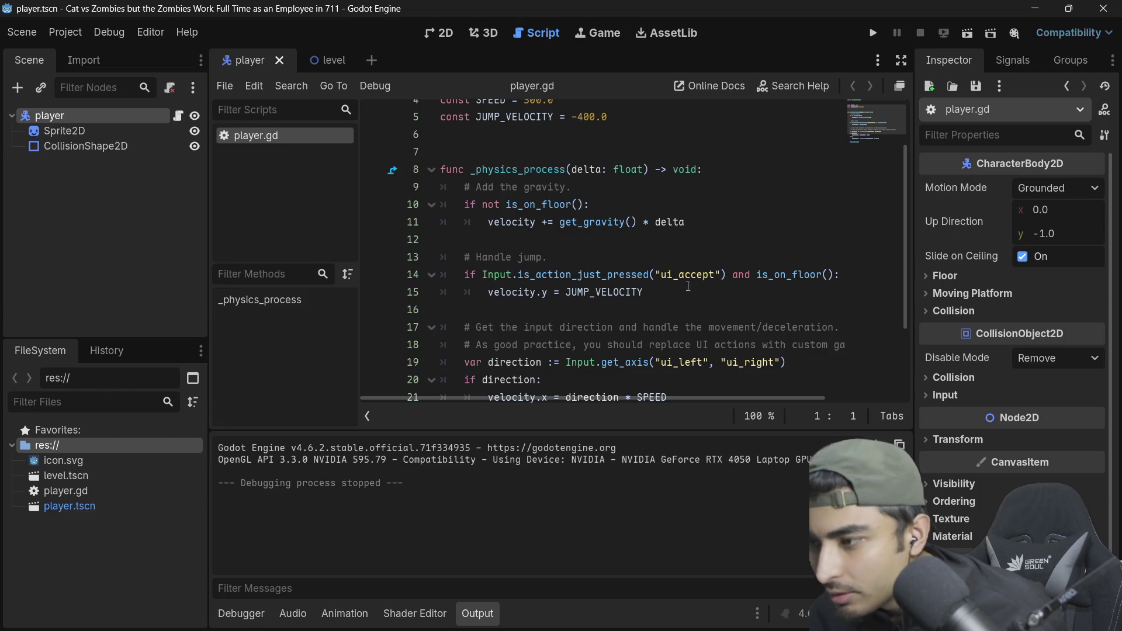
scroll(712, 281, "up", 1)
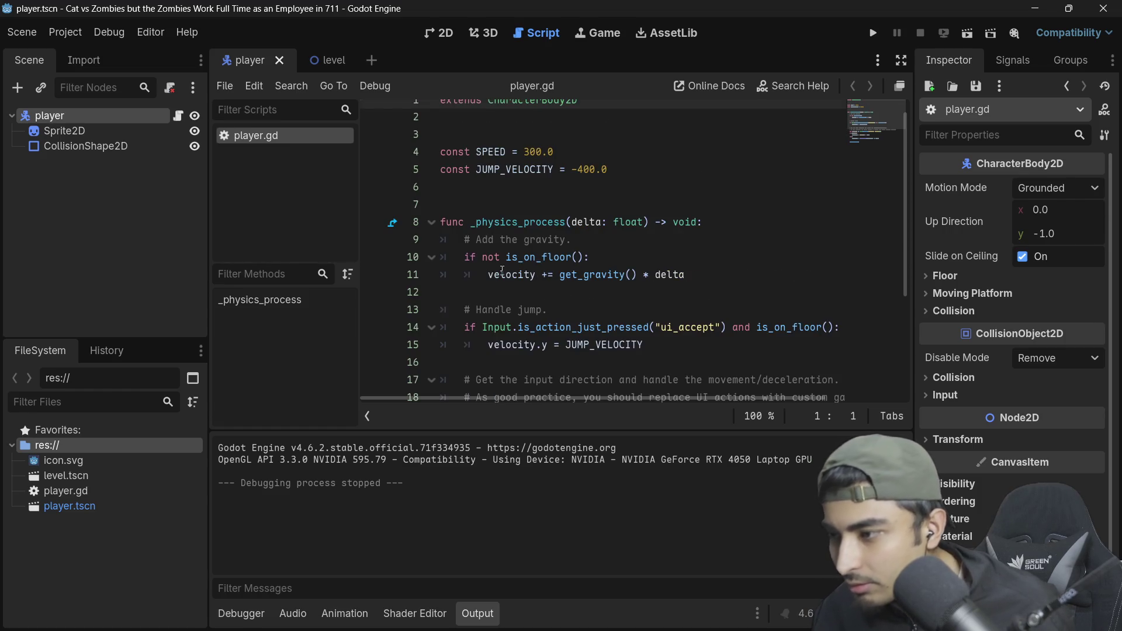
left_click_drag(682, 277, 413, 257)
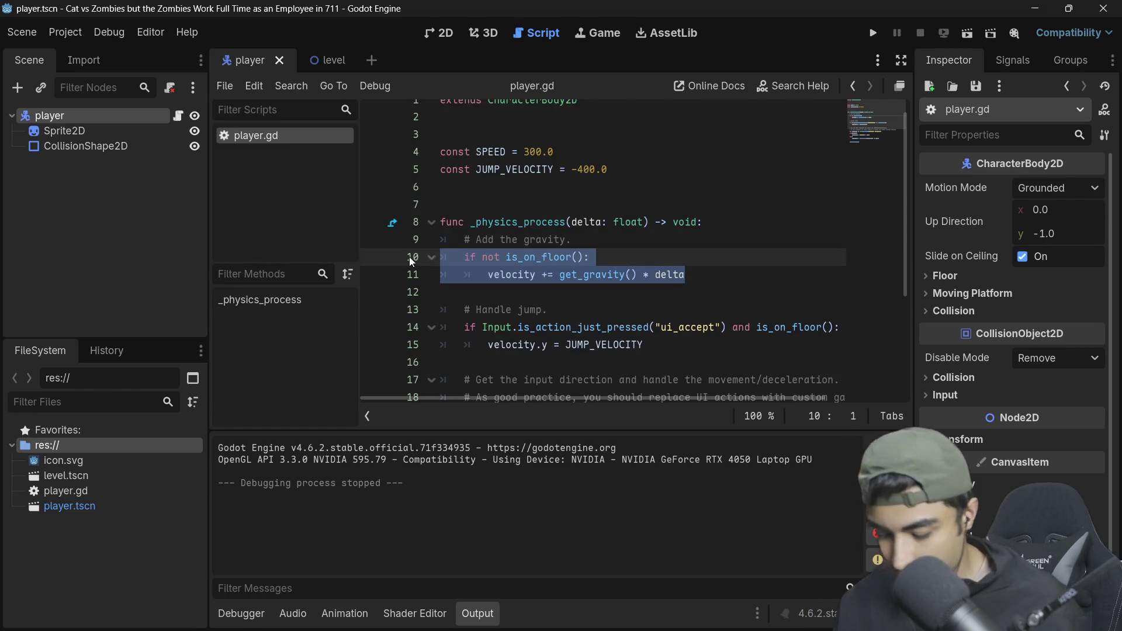
key("ctrl+k")
key("Up")
key("Up")
key("Up")
scroll(526, 117, "up", 1)
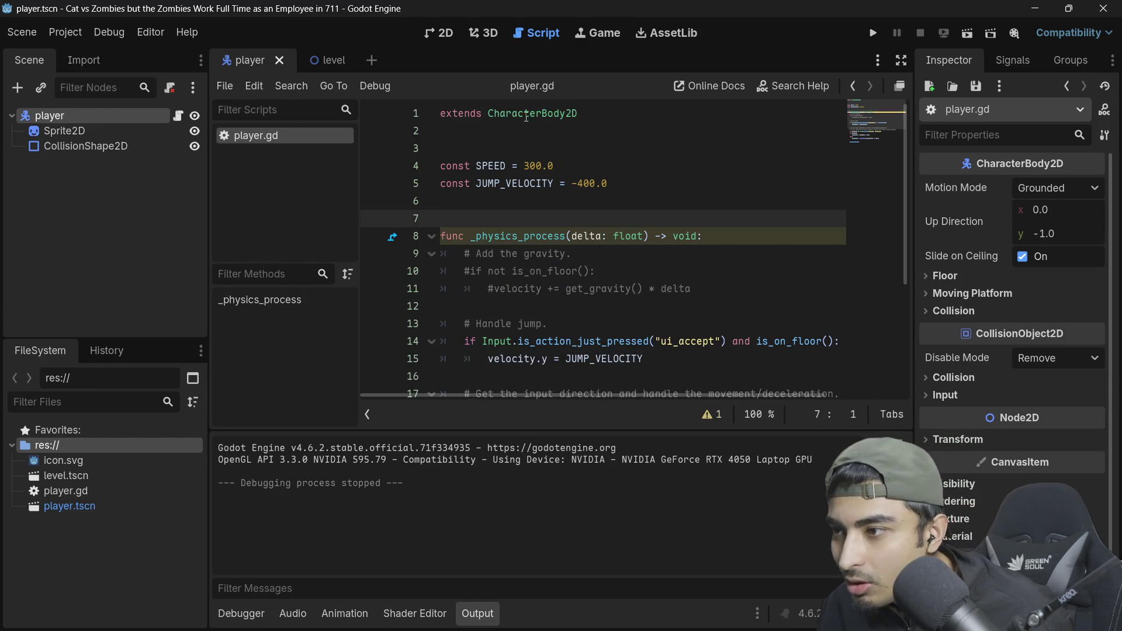
left_click(963, 30)
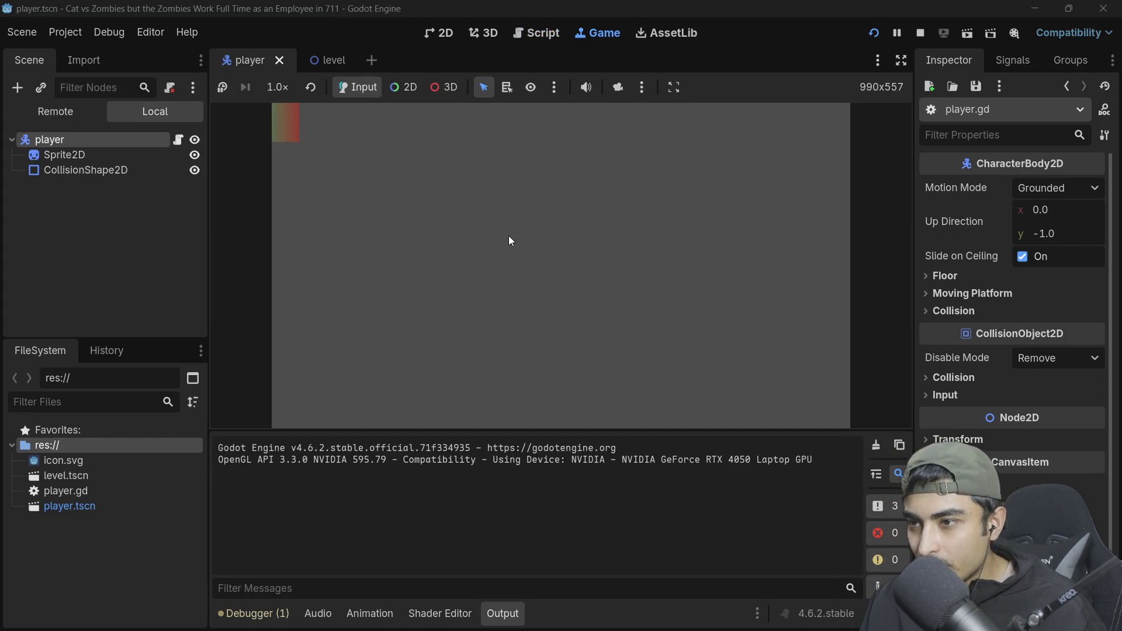
Step: Stop the game and run the level scene instead
left_click(921, 32)
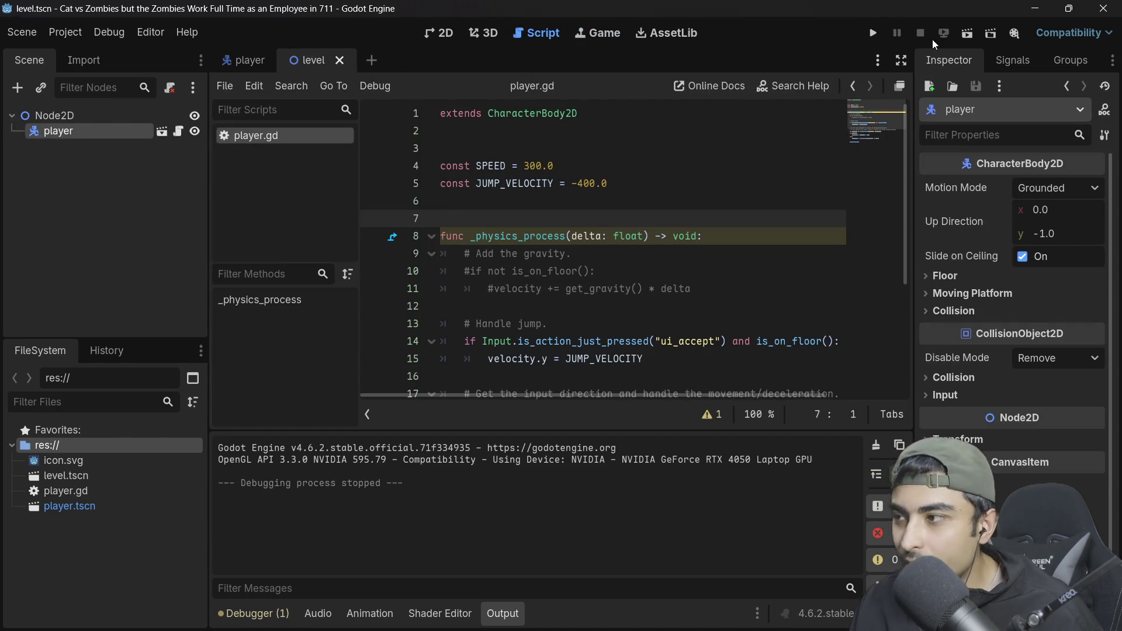
left_click(967, 37)
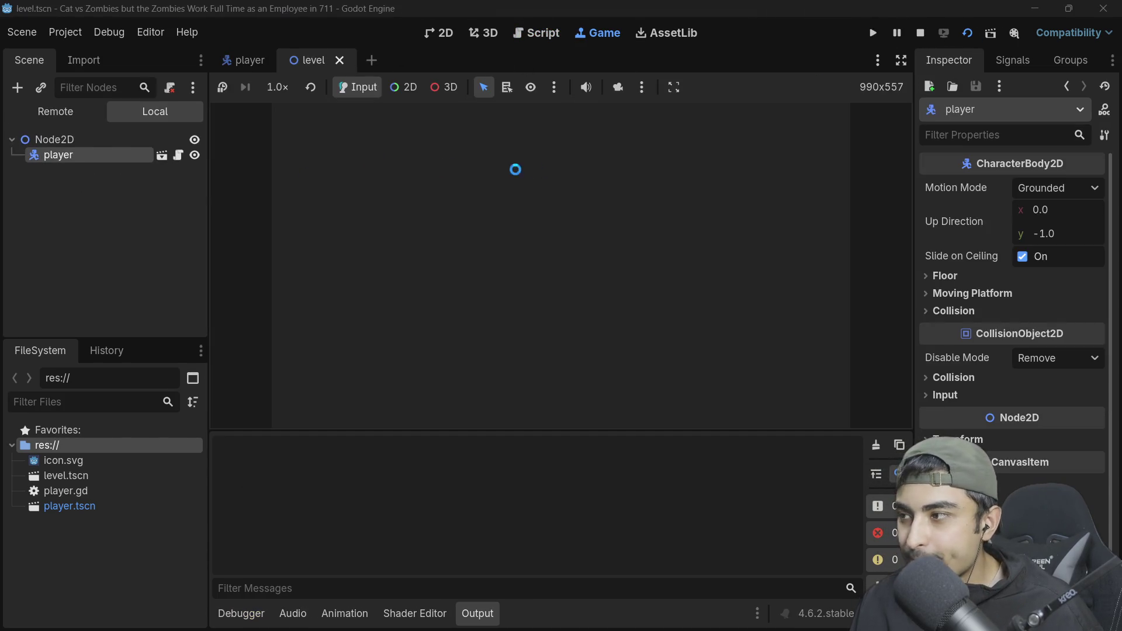
right_click(314, 60)
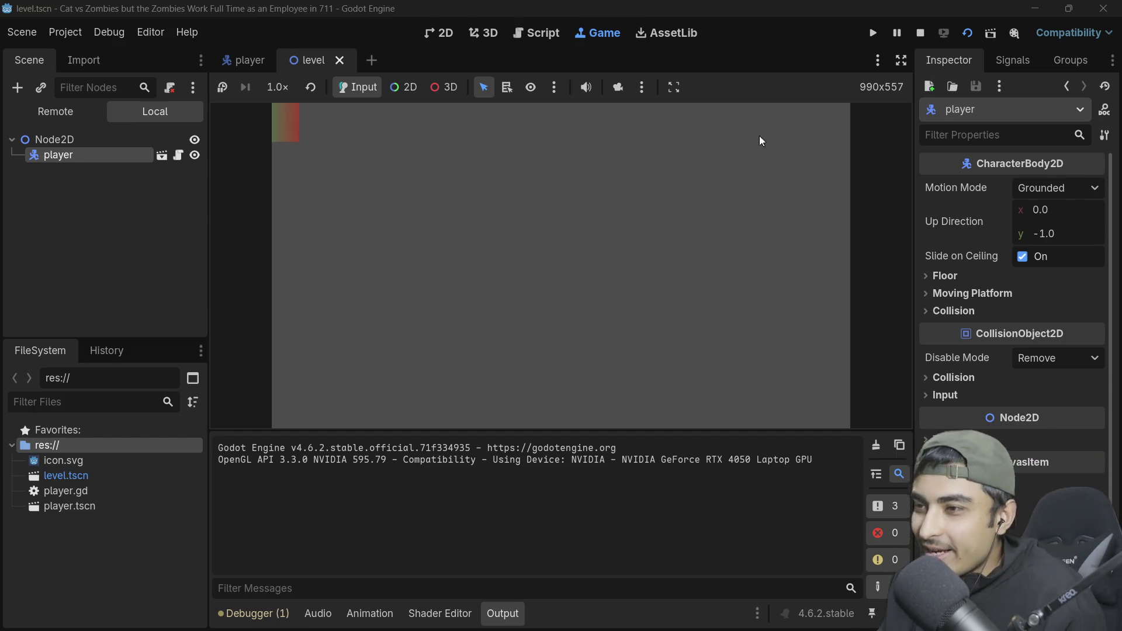
Step: Steer the player square left and right with the arrow keys
key("Right")
key("Left")
key("Right")
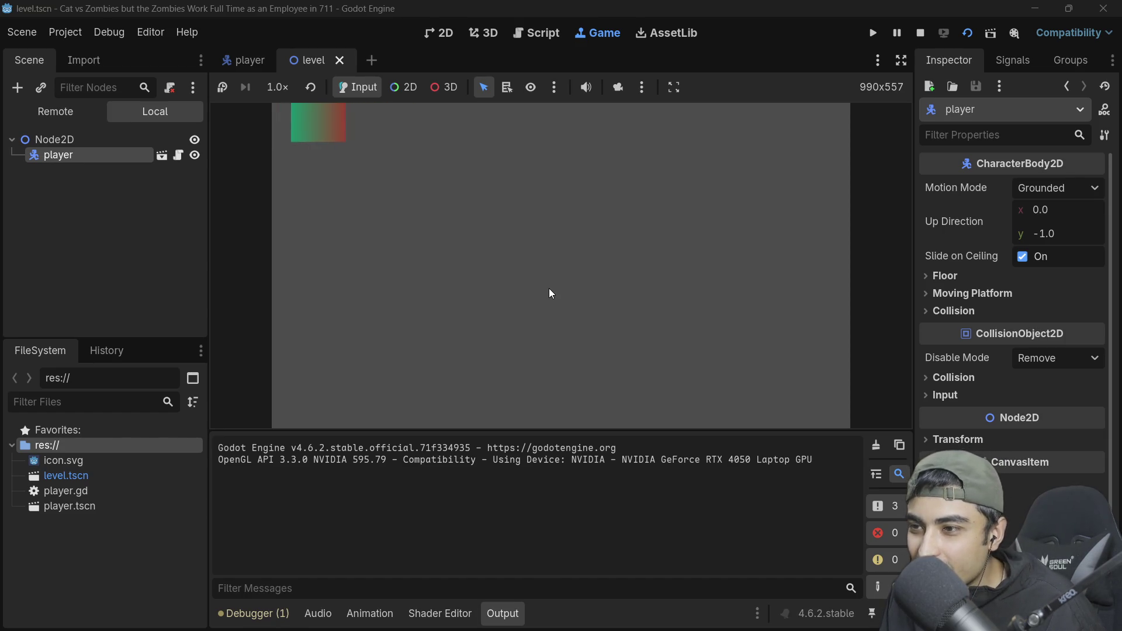
key("Left")
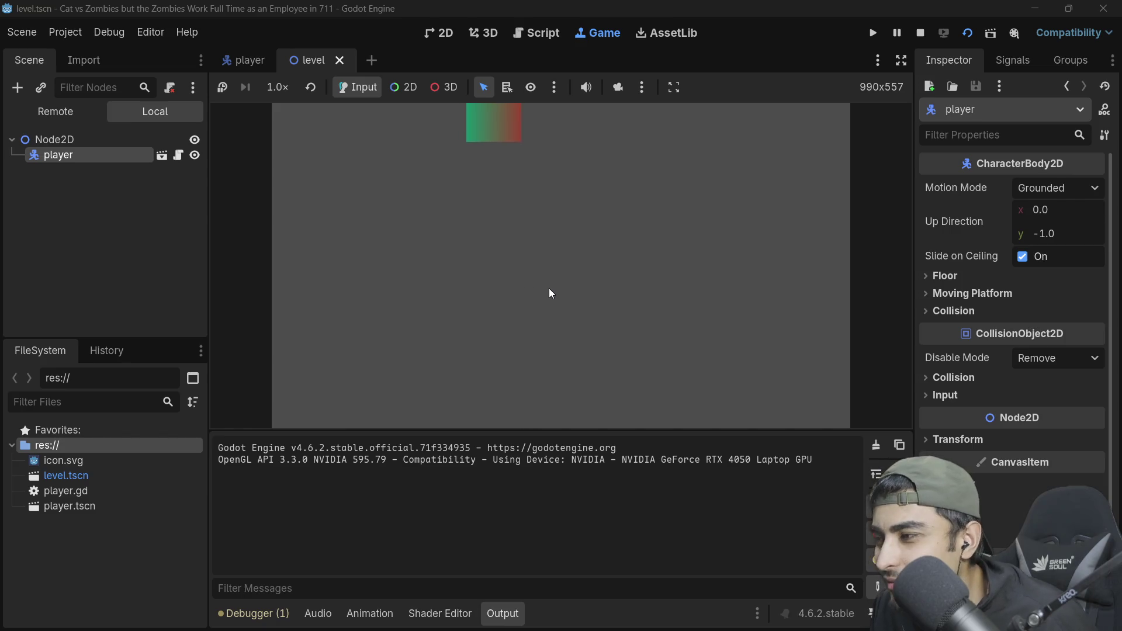
key("Right")
key("Left")
key("Right")
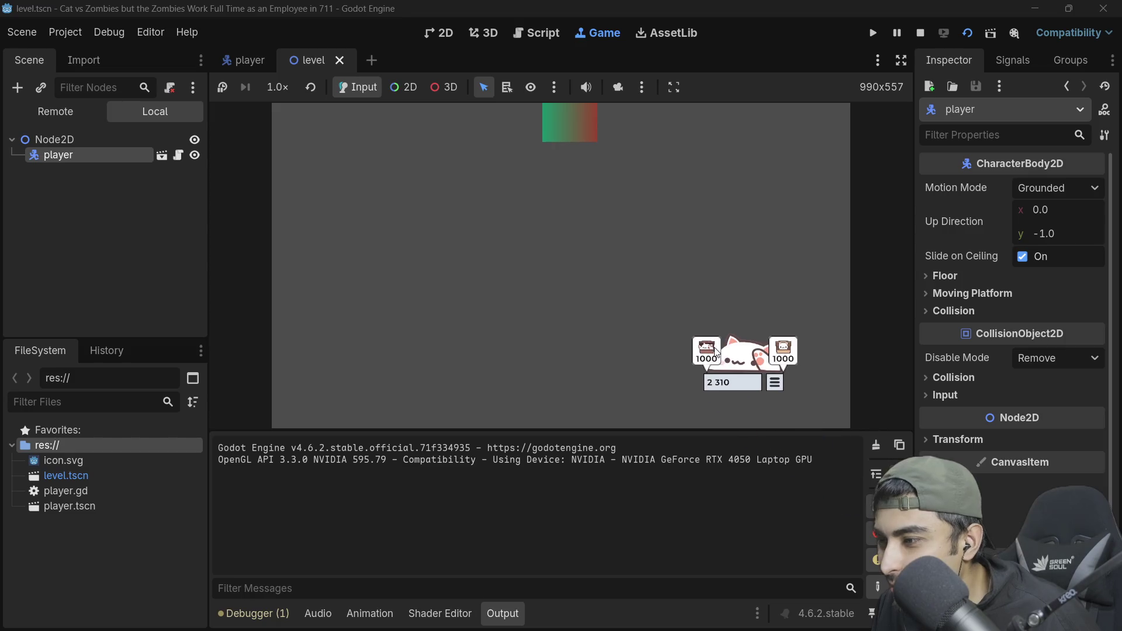
key("Left")
key("Right")
key("Right")
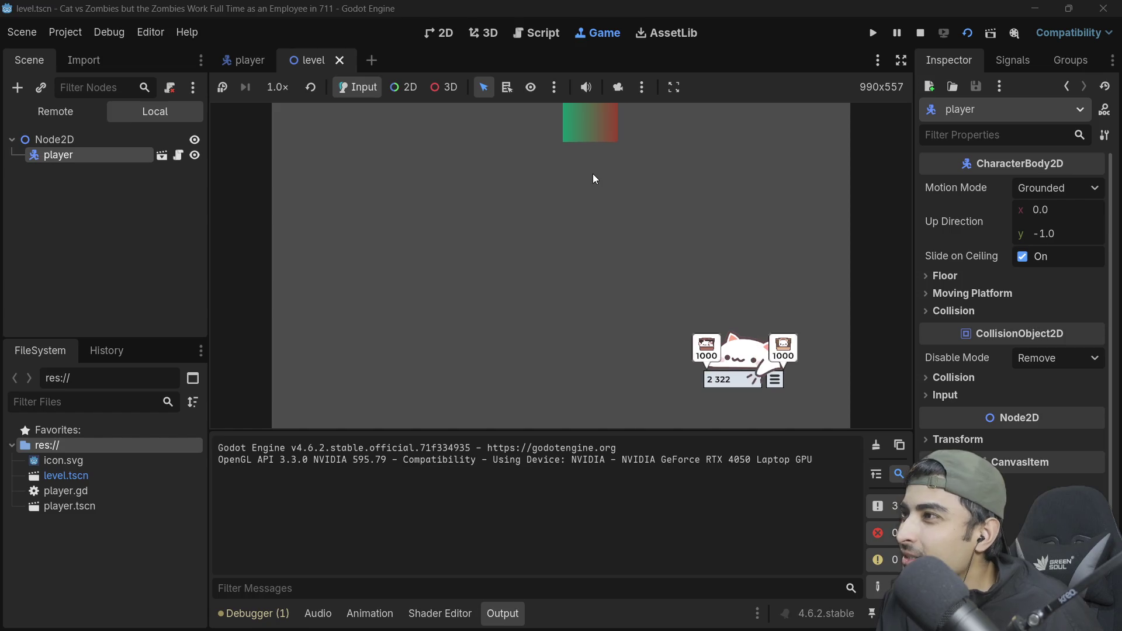
key("Left")
key("Left")
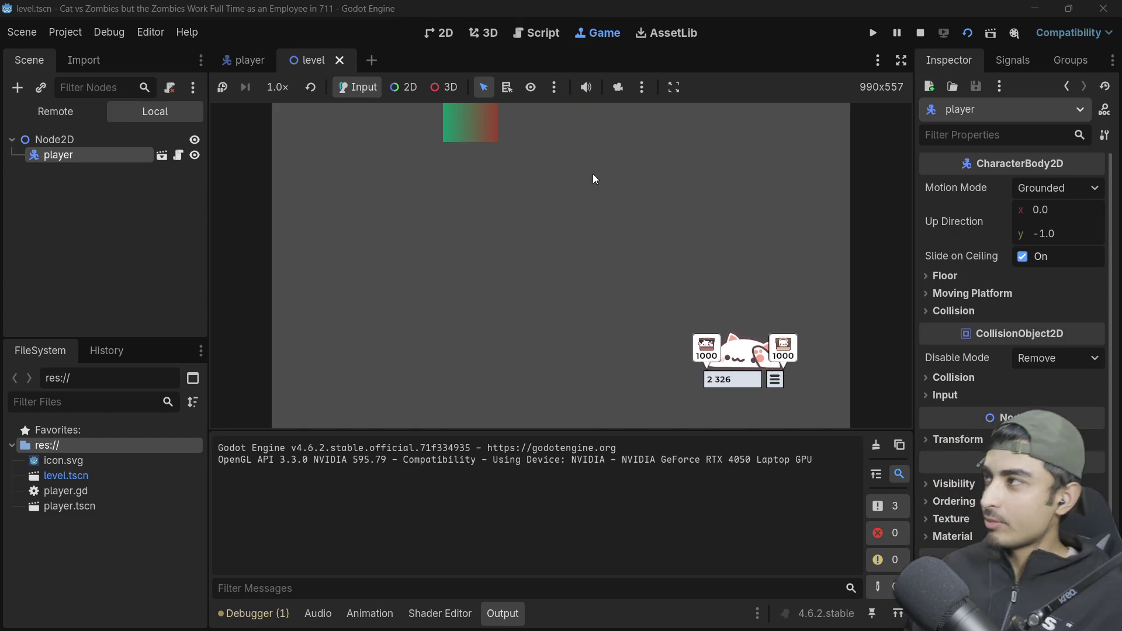
key("Right")
key("Left")
key("Right")
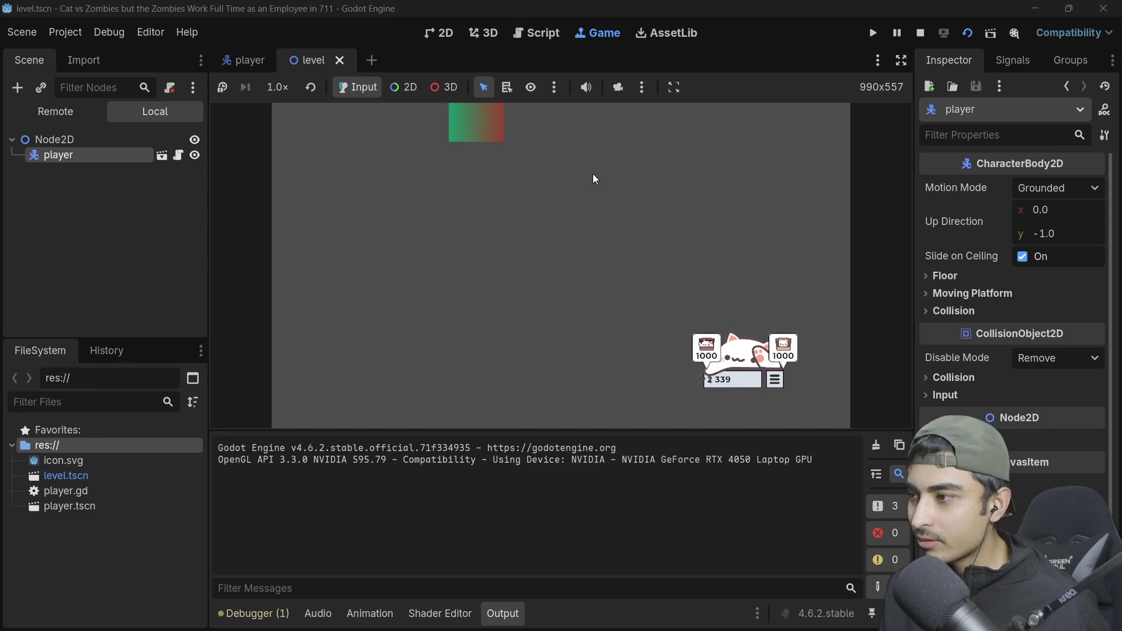
key("Left")
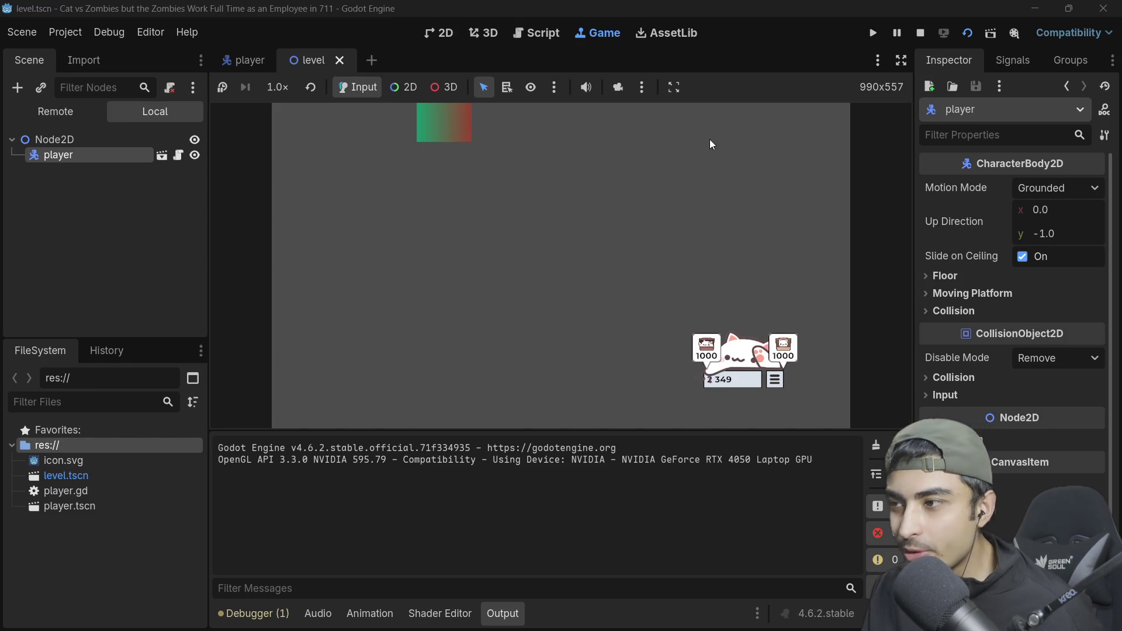
key("Left")
key("Right")
key("Left")
key("Left")
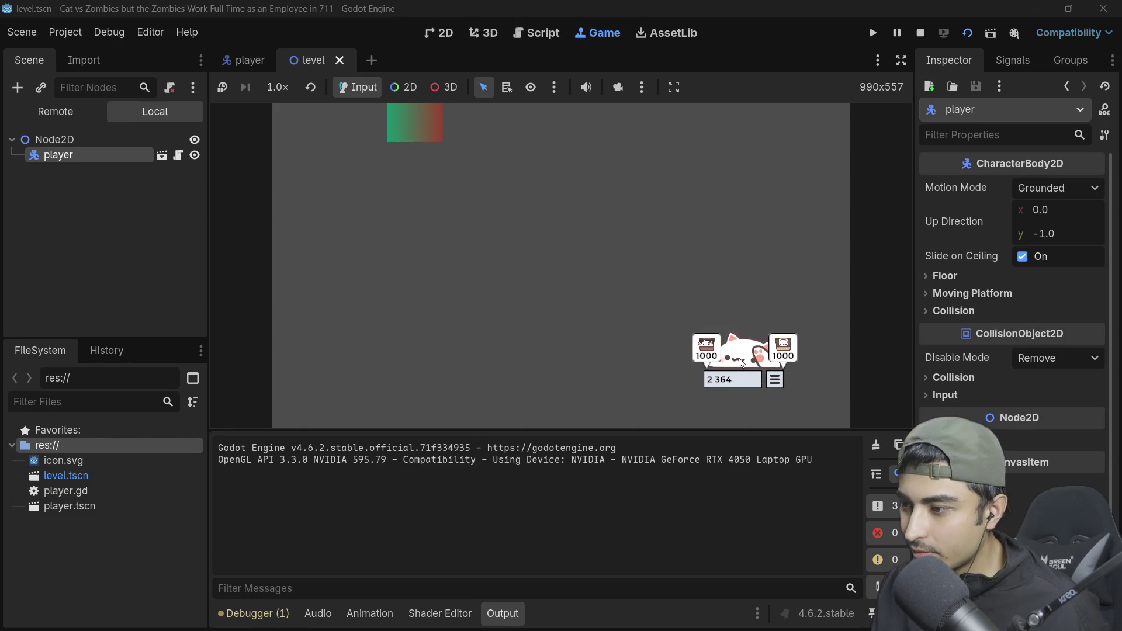
Step: Continue nudging the square right and left along the window's top edge
left_click_drag(741, 362, 808, 426)
left_click(569, 261)
key("Right")
key("Left")
key("Right")
key("Right")
key("Right")
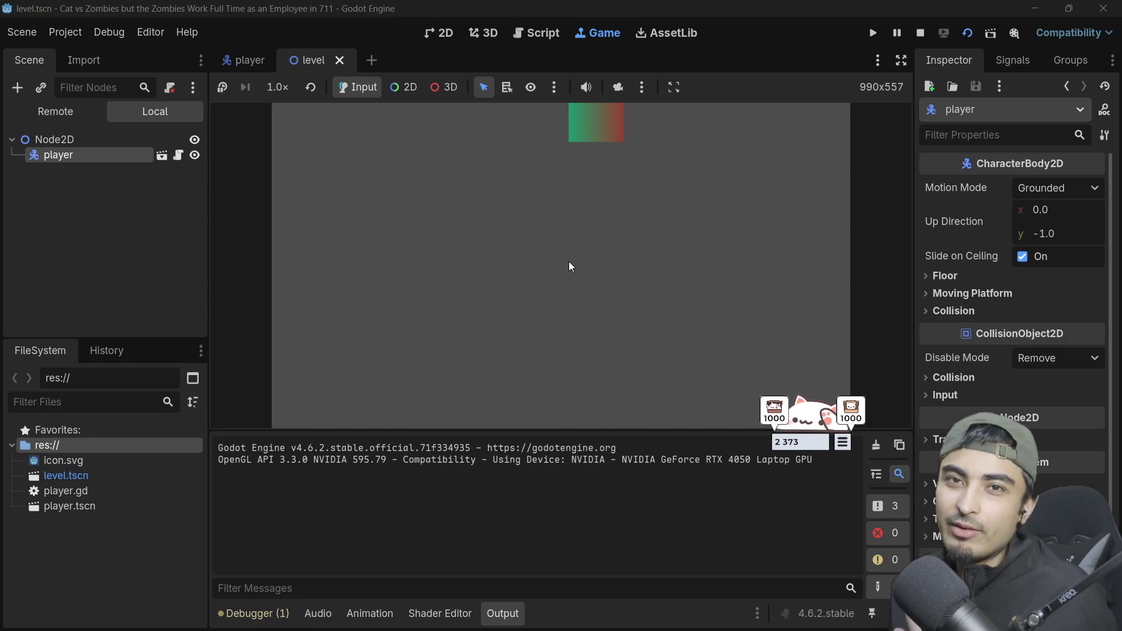
key("Right")
key("Right")
key("Left")
key("Right")
key("Right")
key("Right")
key("Right")
key("Left")
key("Left")
key("Left")
key("Right")
key("Left")
key("Left")
key("Left")
key("Left")
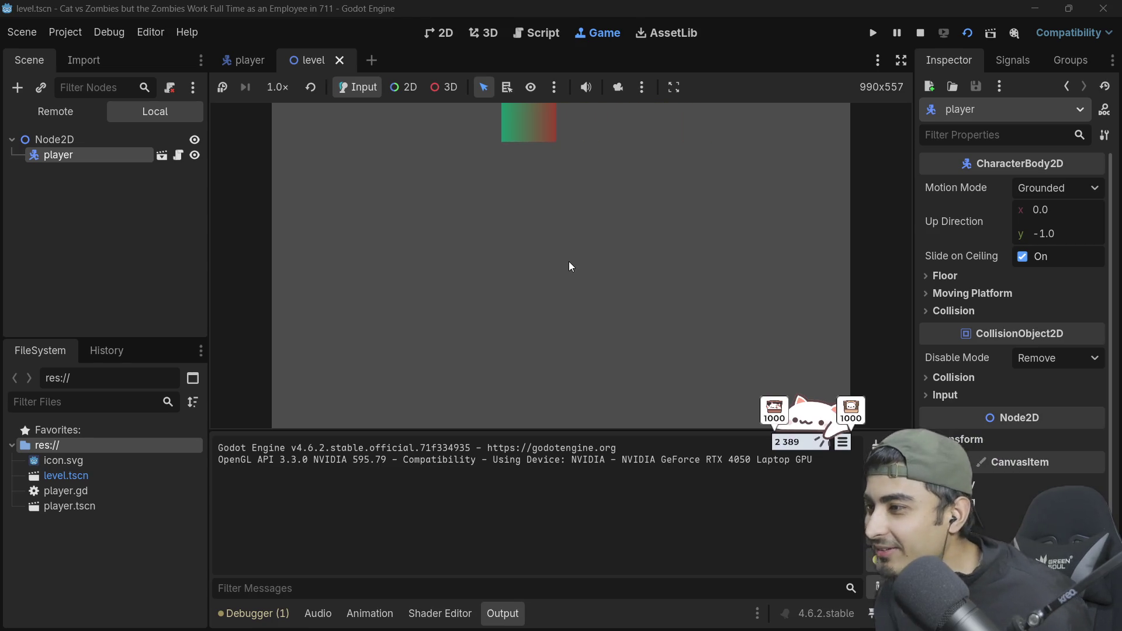
key("Left")
key("Left")
key("Right")
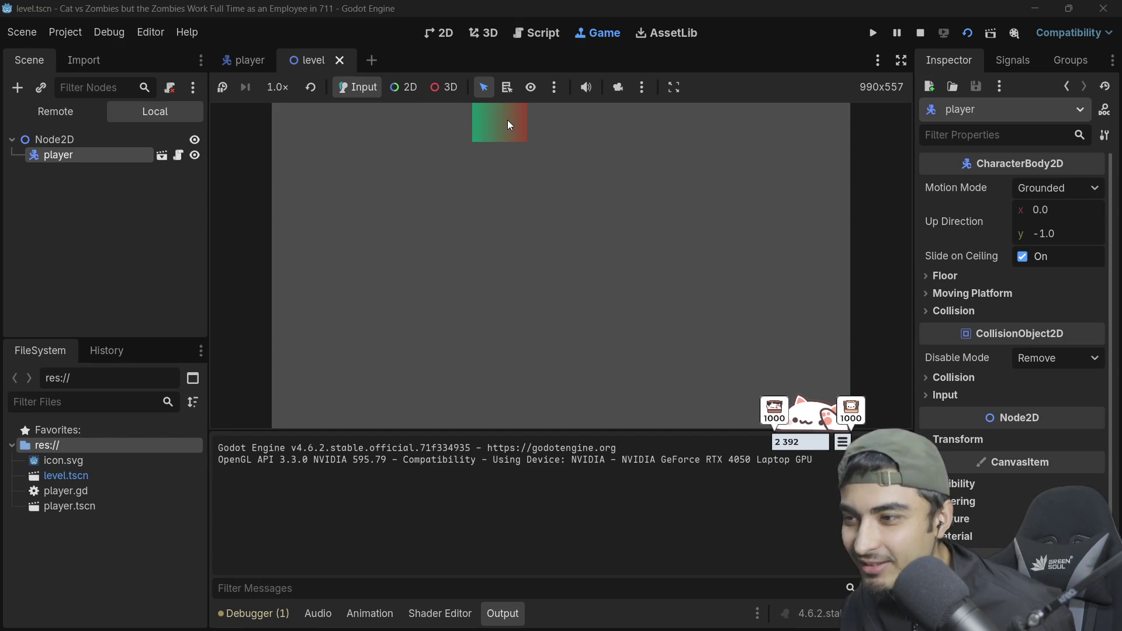
Step: In player.gd line 19, start adding a "ui_" argument after ui_left in get_axis
left_click(178, 155)
scroll(579, 211, "down", 3)
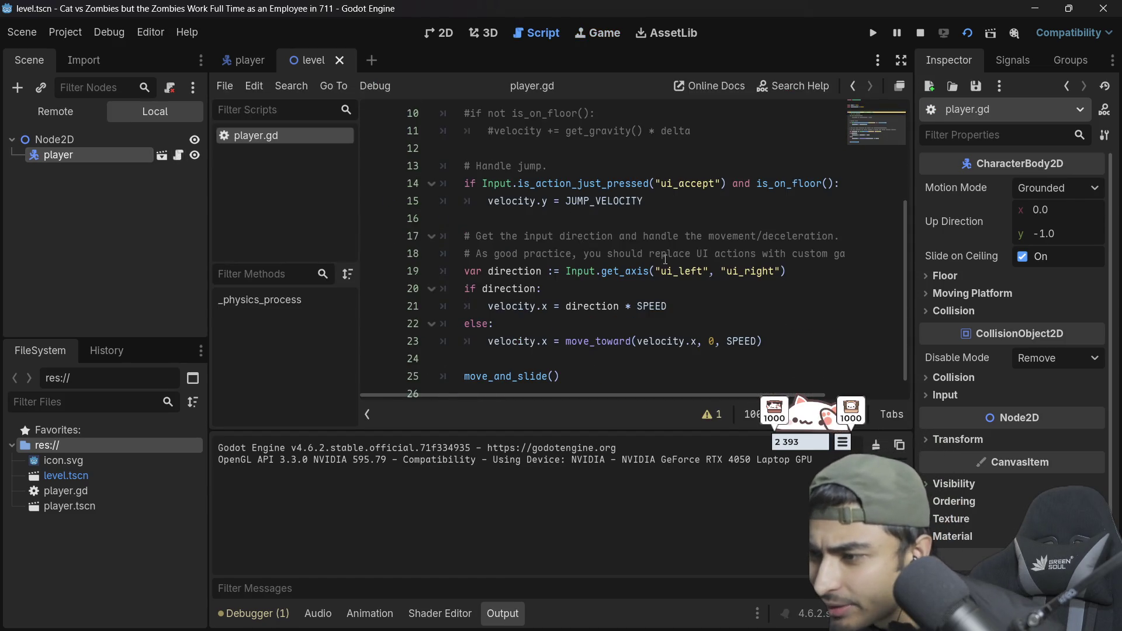
scroll(607, 224, "down", 1)
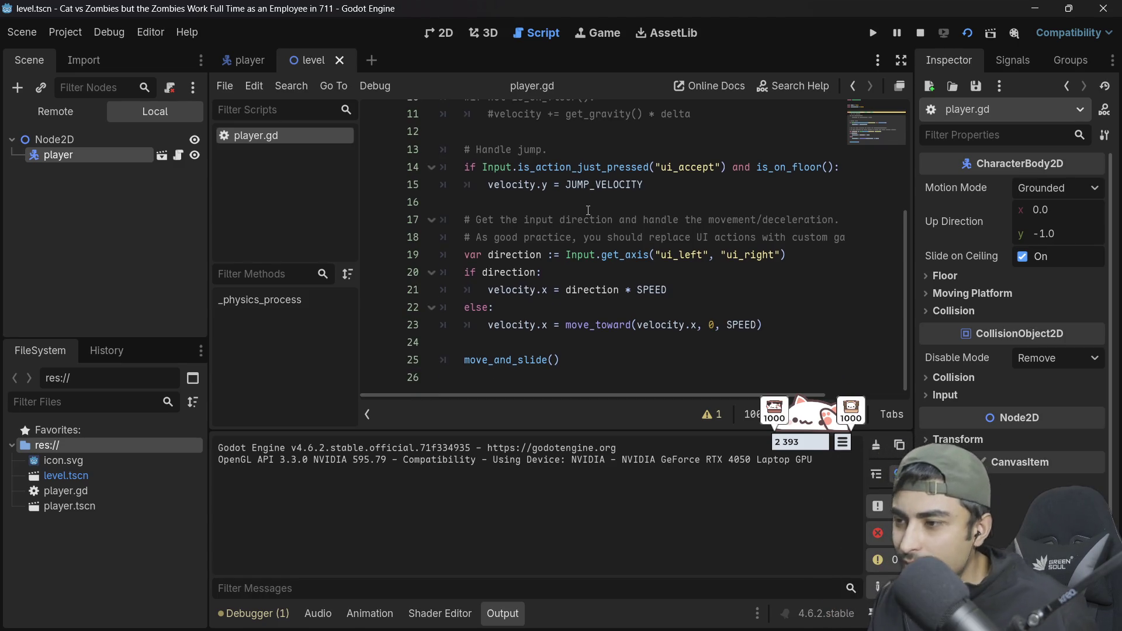
left_click(783, 255)
type(", \"ui")
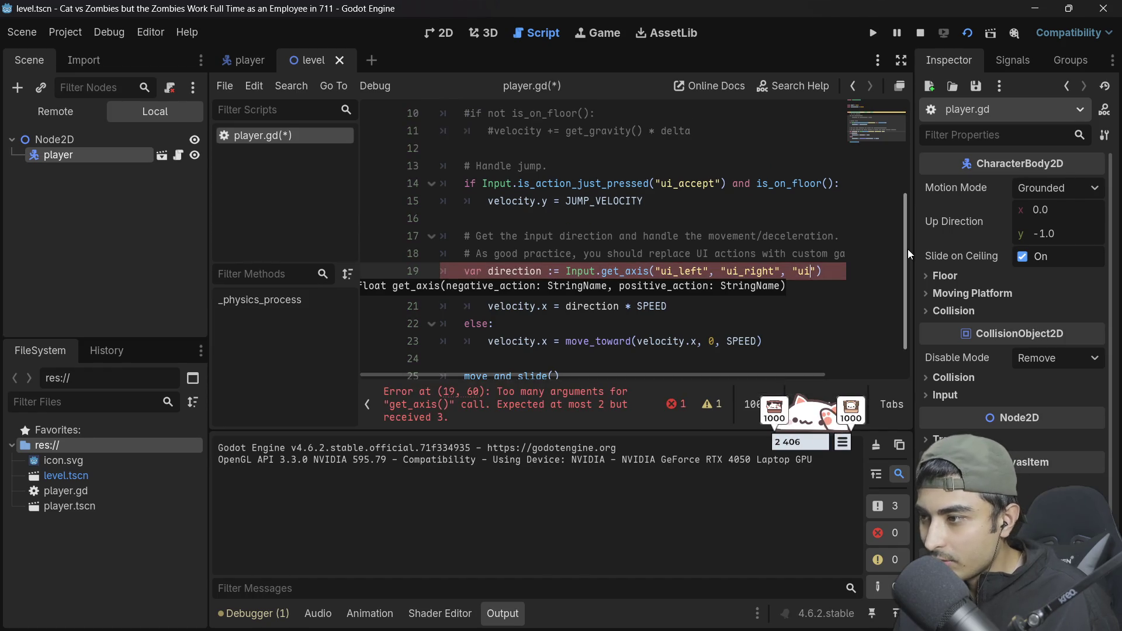
left_click(776, 270)
key("ctrl+space")
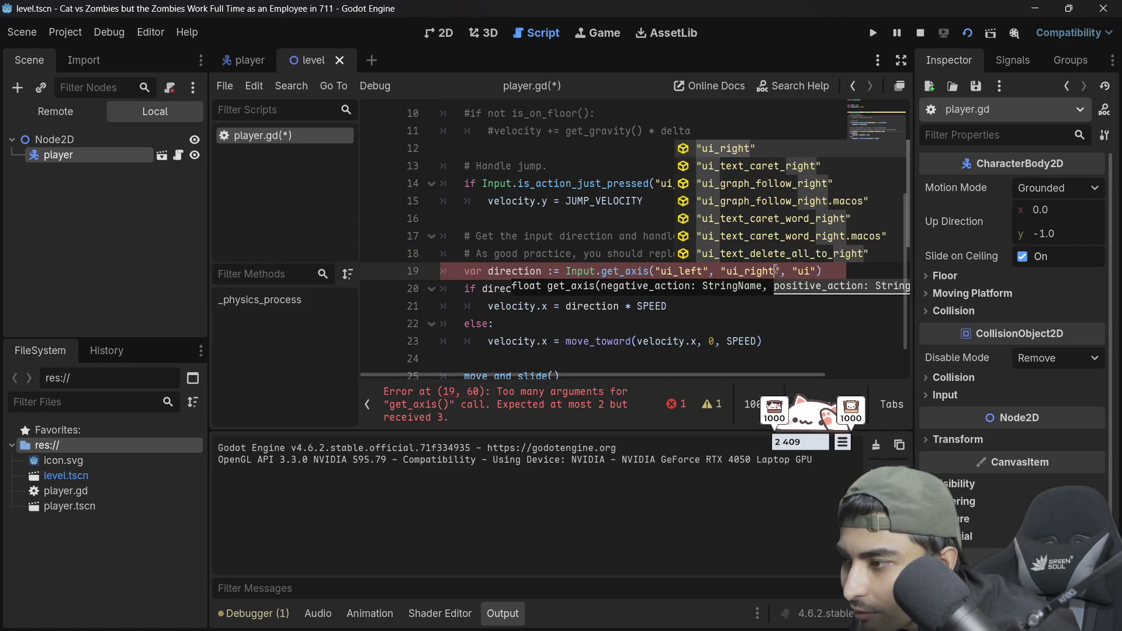
scroll(766, 179, "down", 1)
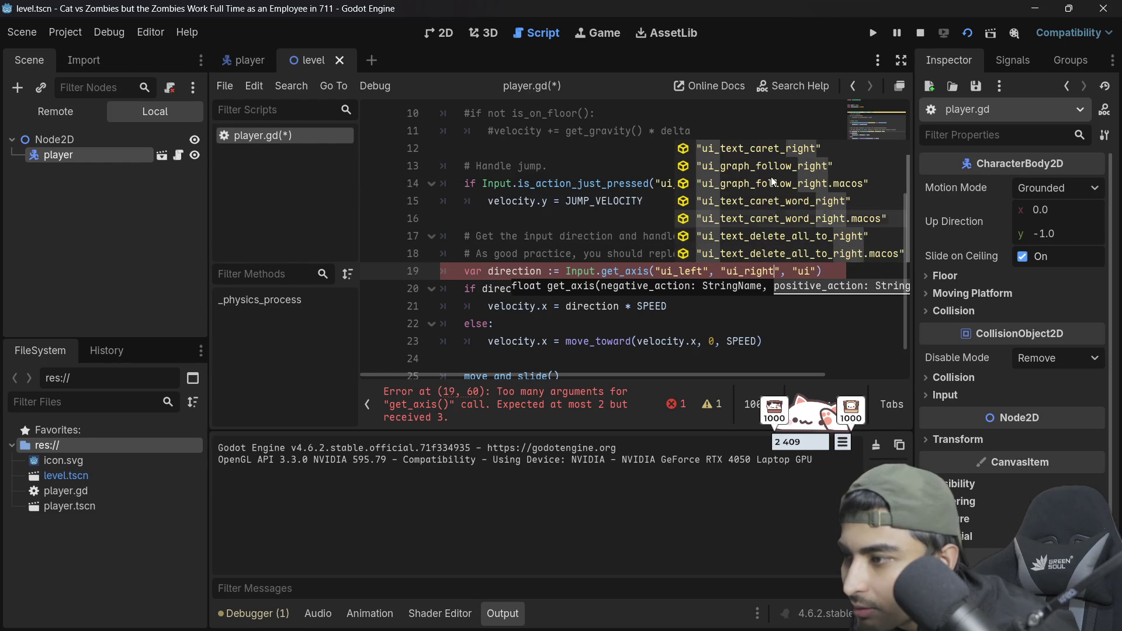
scroll(771, 180, "up", 1)
type("u")
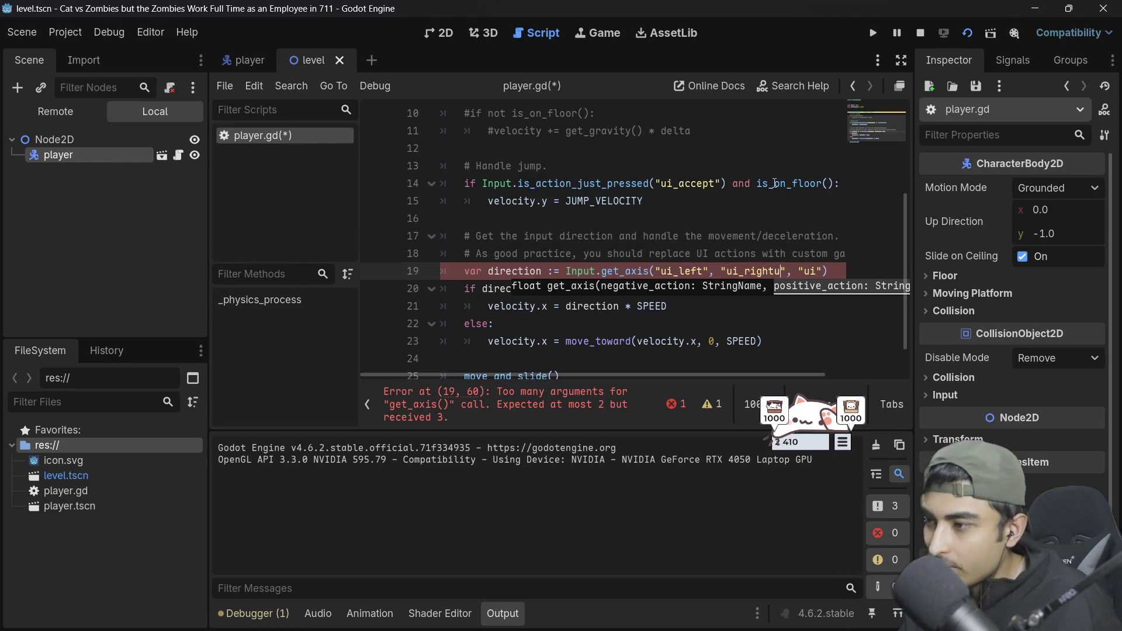
key("BackSpace")
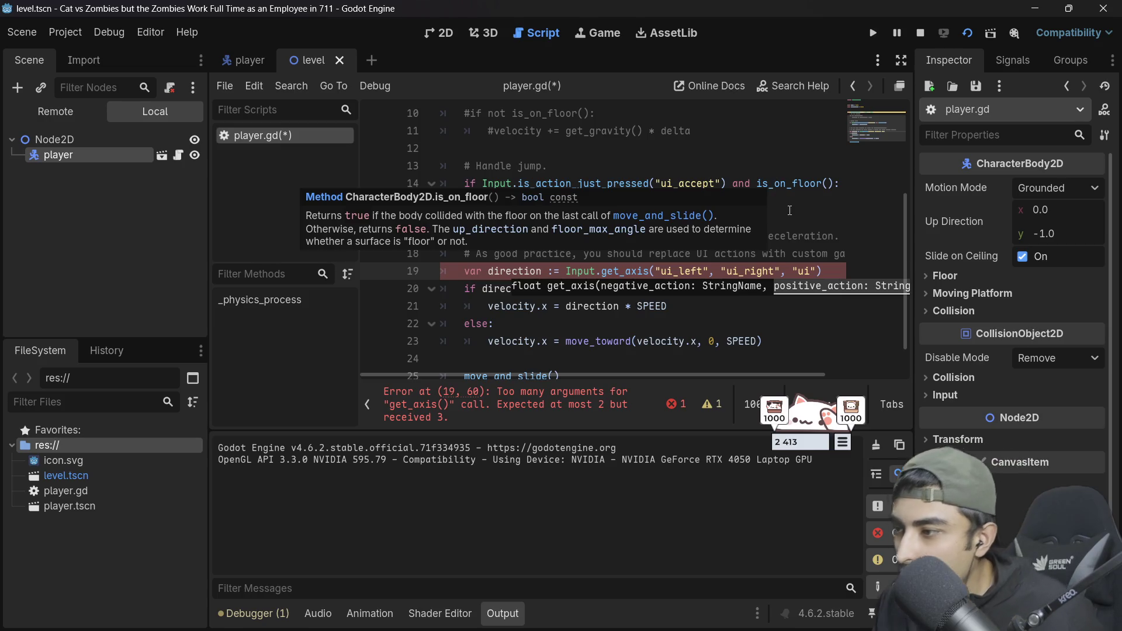
Step: Finish the arguments as "ui_right", "ui_up", "ui_down" and save player.gd
key("BackSpace")
key("BackSpace")
key("BackSpace")
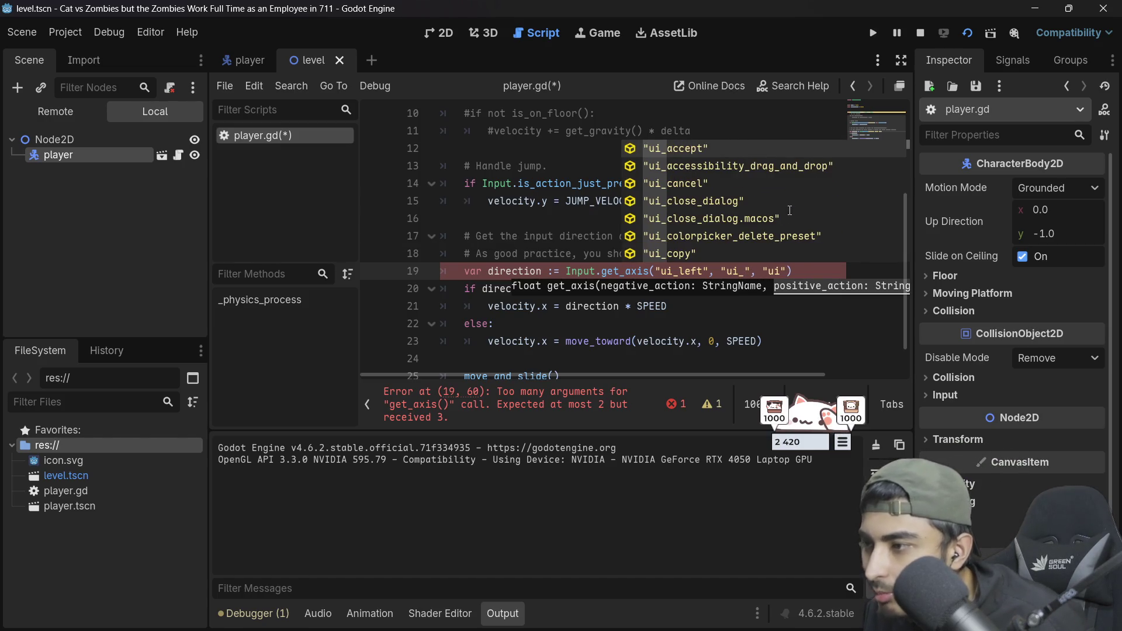
type("u")
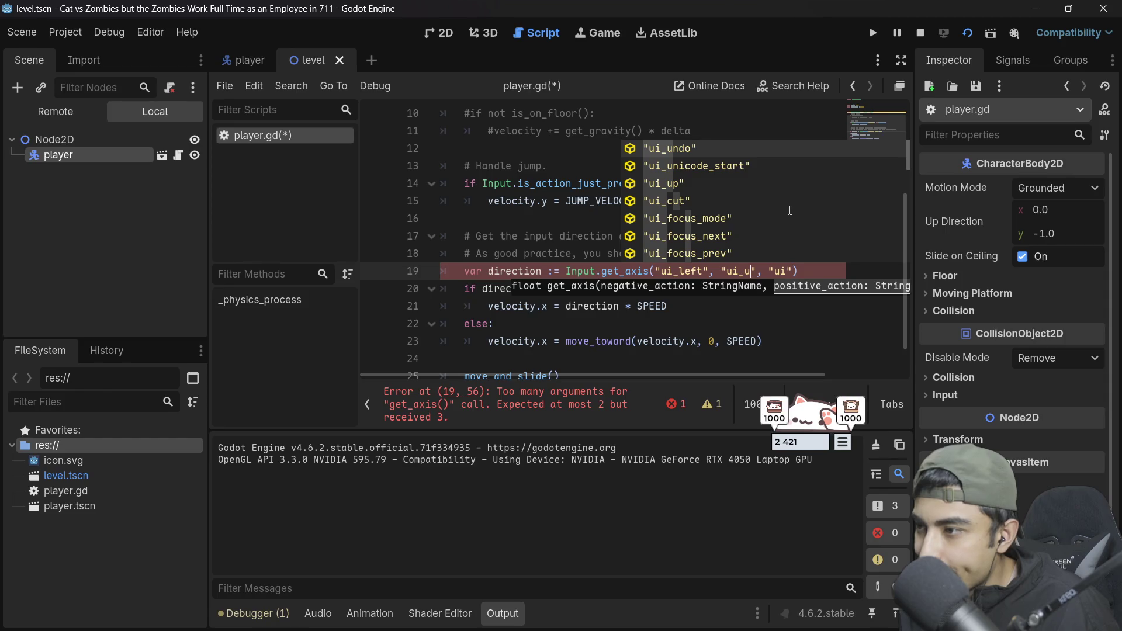
key("BackSpace")
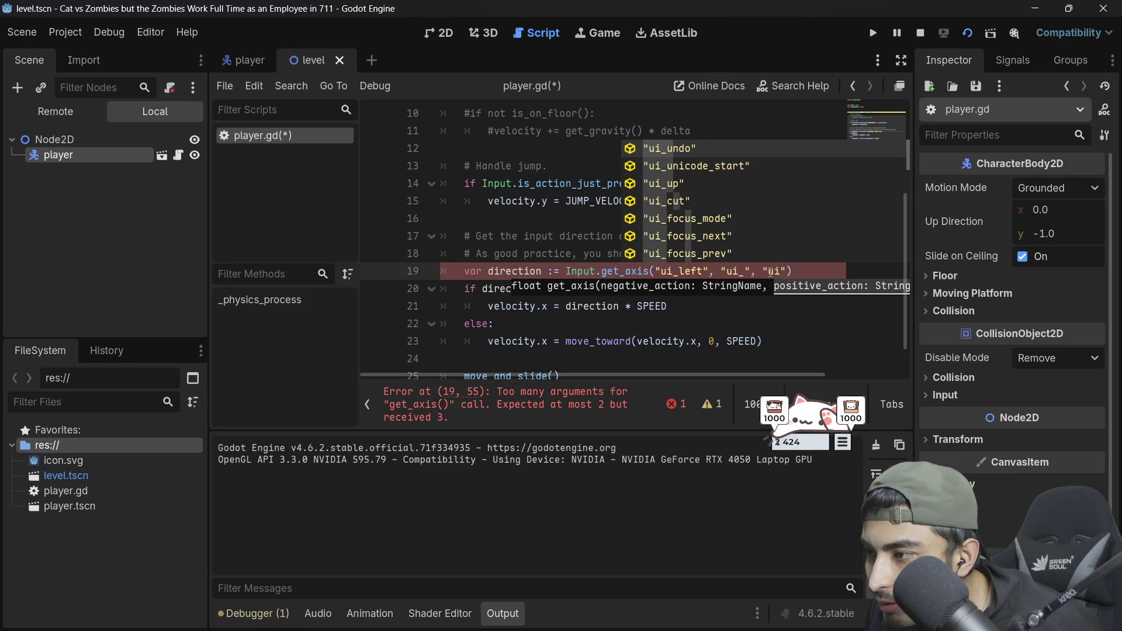
type("right\", \"ui")
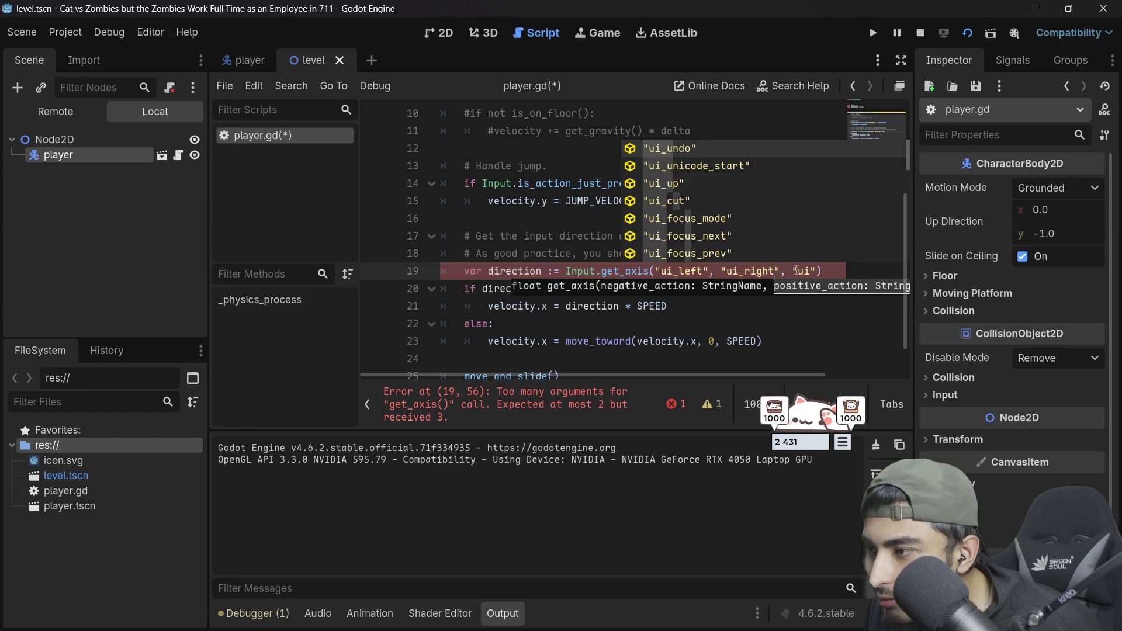
type("_")
key("Escape")
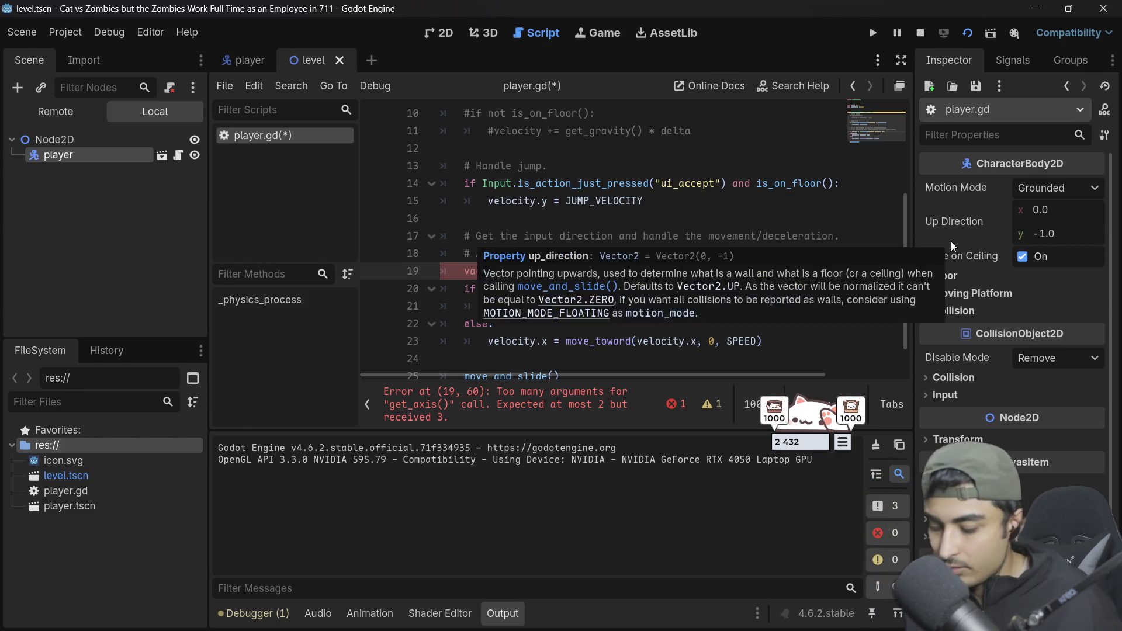
type("up\"")
type(", \"")
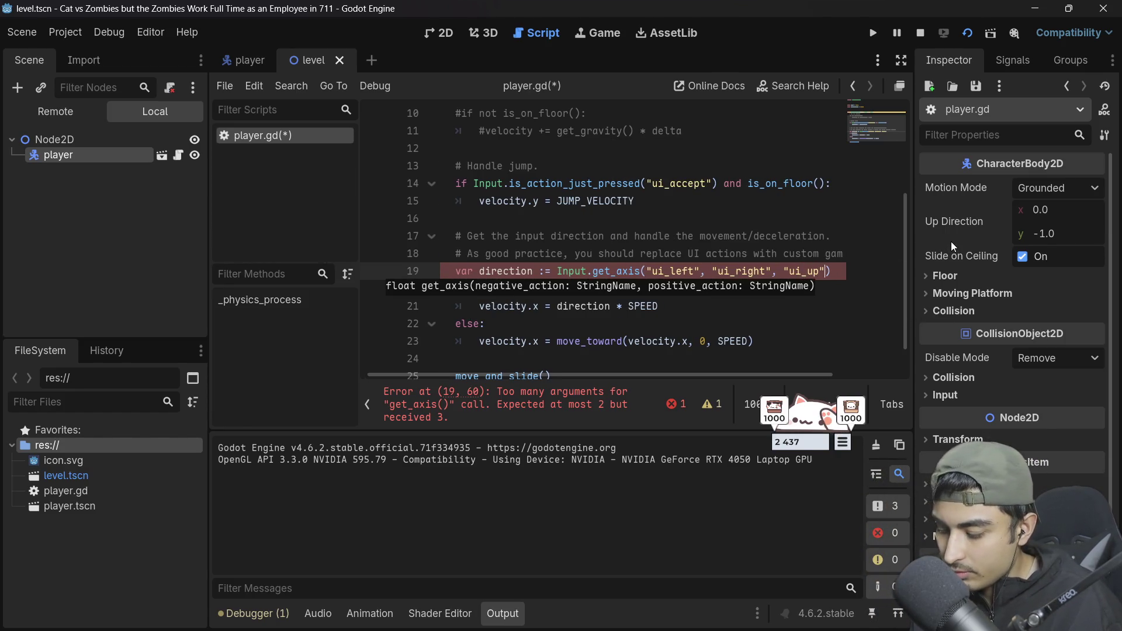
type("ui_down")
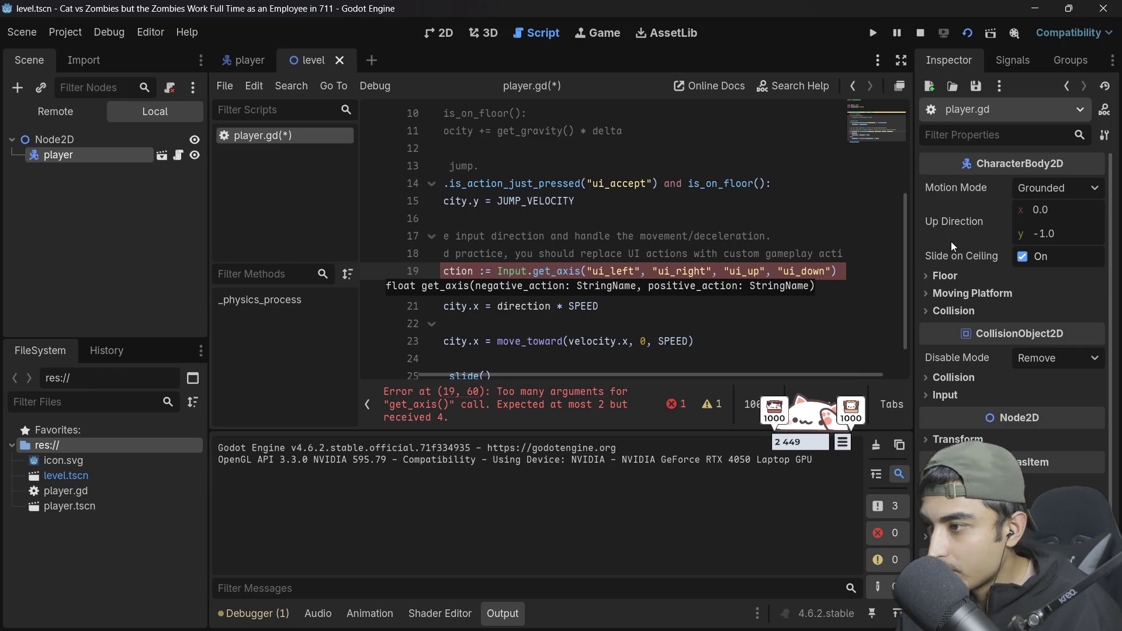
key("ctrl+s")
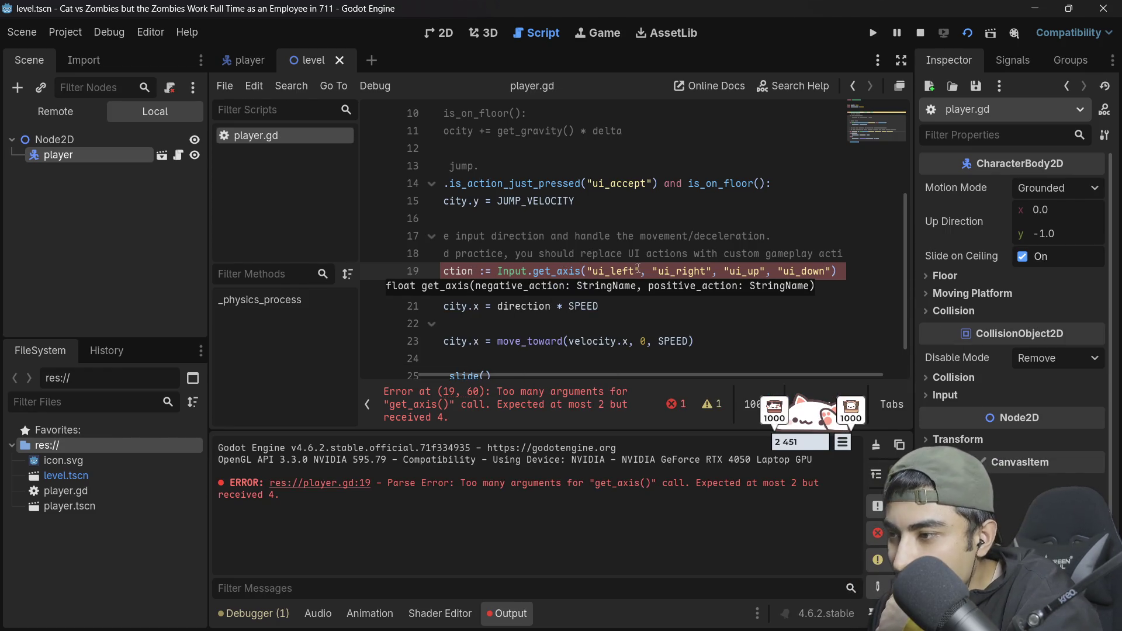
mouse_move(555, 270)
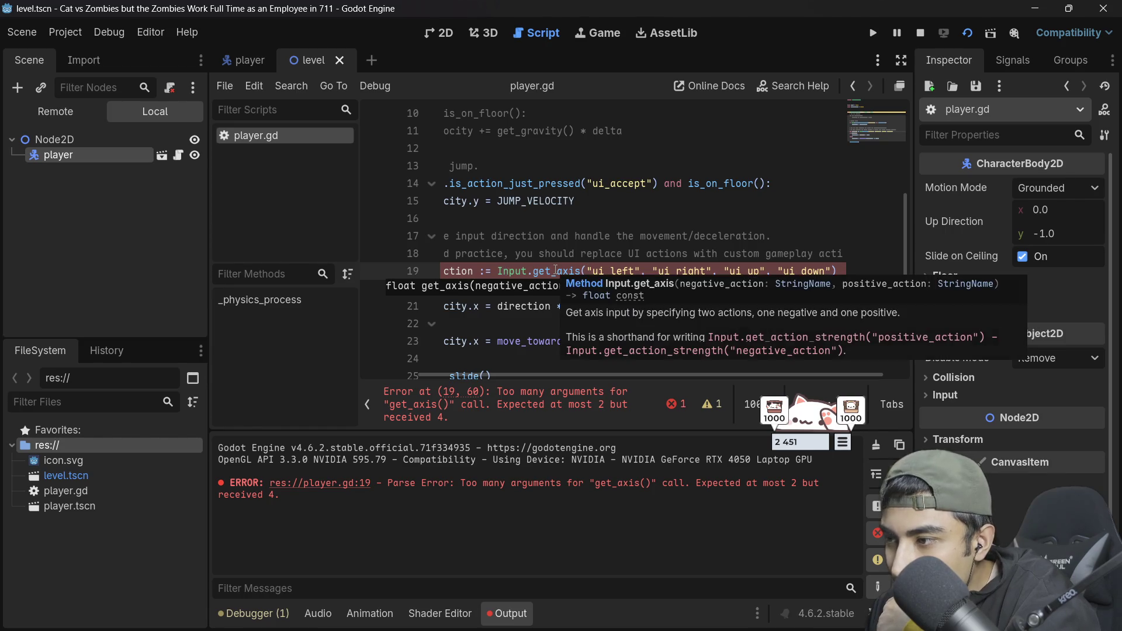
Step: Delete the "ui_up" and "ui_down" arguments from line 19's get_axis call
left_click(608, 206)
left_click_drag(833, 271, 630, 271)
key("BackSpace")
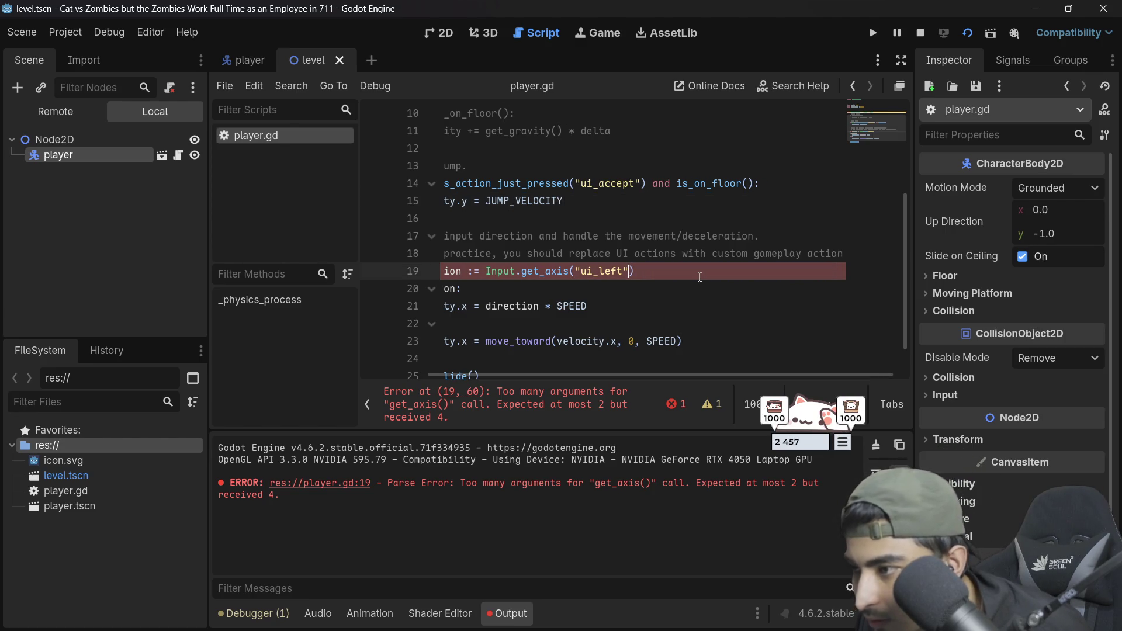
key("ctrl+z")
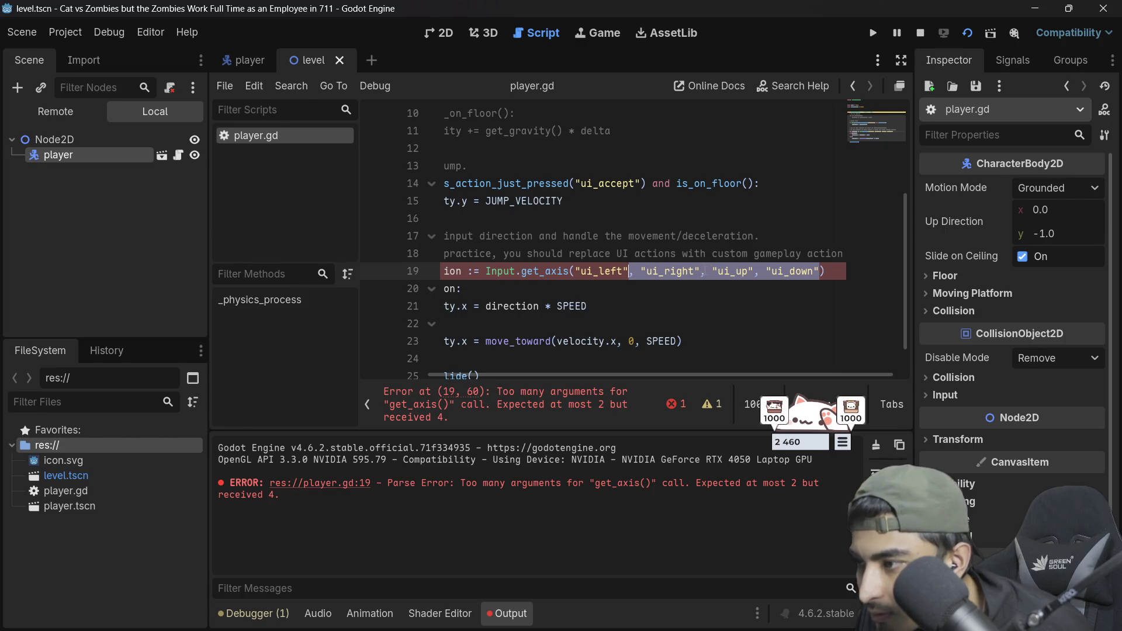
left_click(705, 271, "shift")
key("BackSpace")
Step: Duplicate line 19 as line 20 and collapse the Output panel to enlarge the code
left_click(731, 253)
left_click(721, 272)
key("ctrl+shift+d")
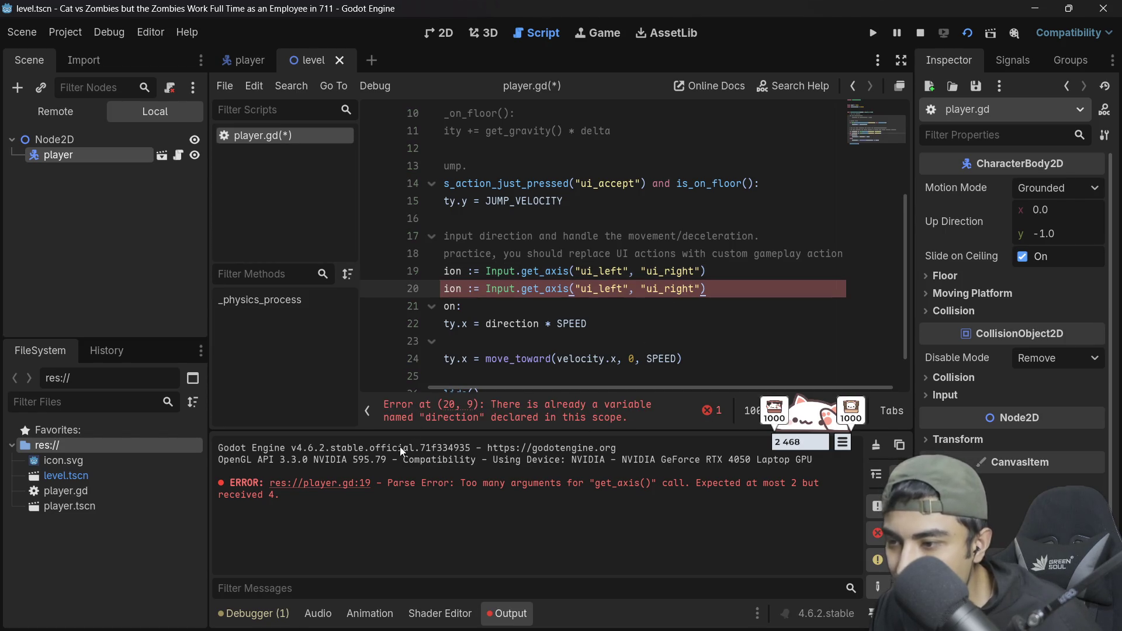
left_click(507, 615)
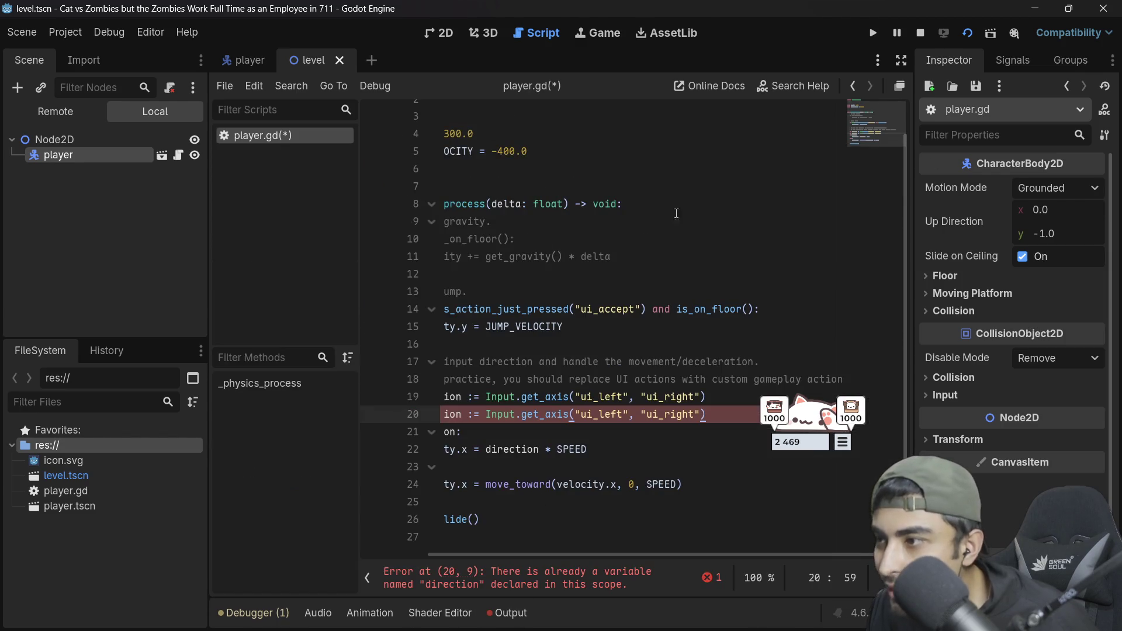
left_click(903, 59)
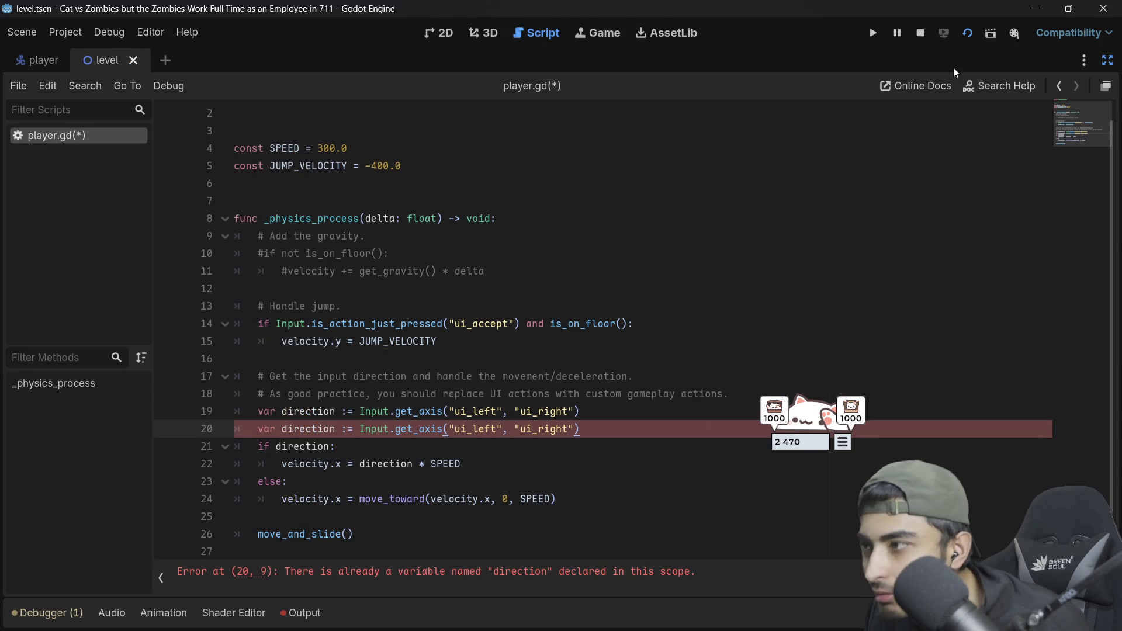
left_click(1108, 59)
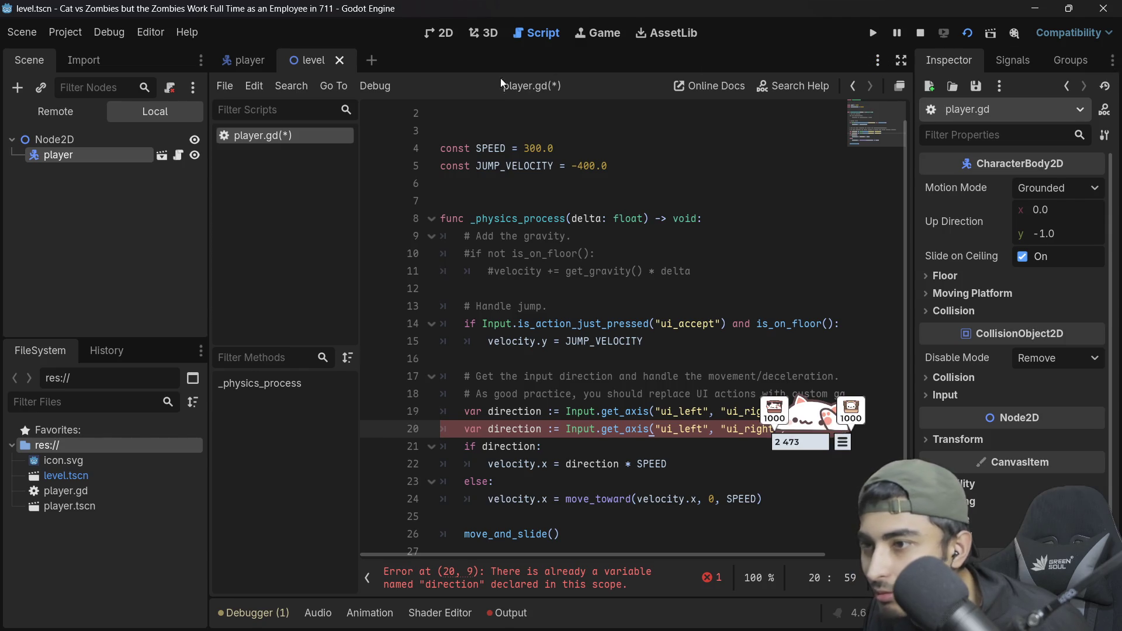
left_click(482, 166)
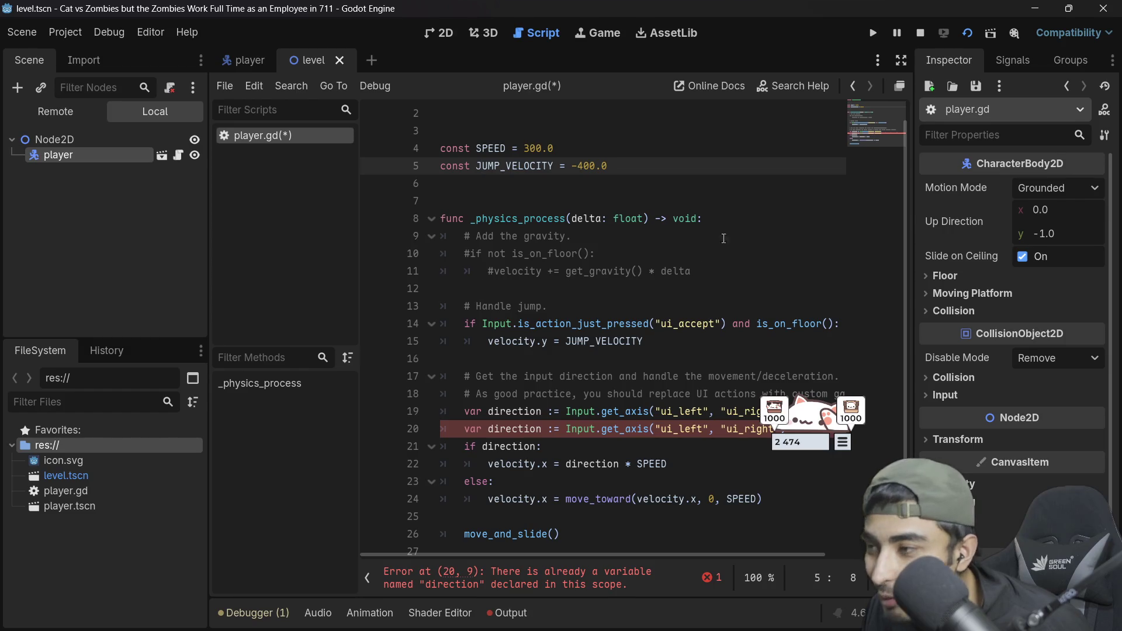
scroll(658, 222, "up", 1)
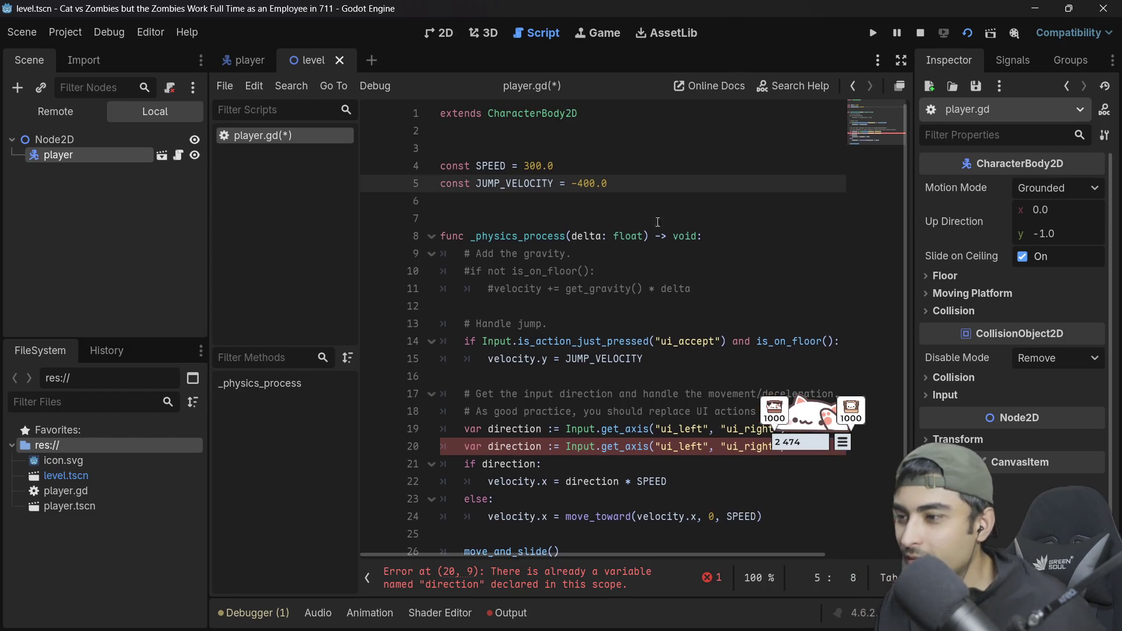
Step: Float the script editor and rename the variables to vertical_direction and horizontal_direction
left_click(899, 88)
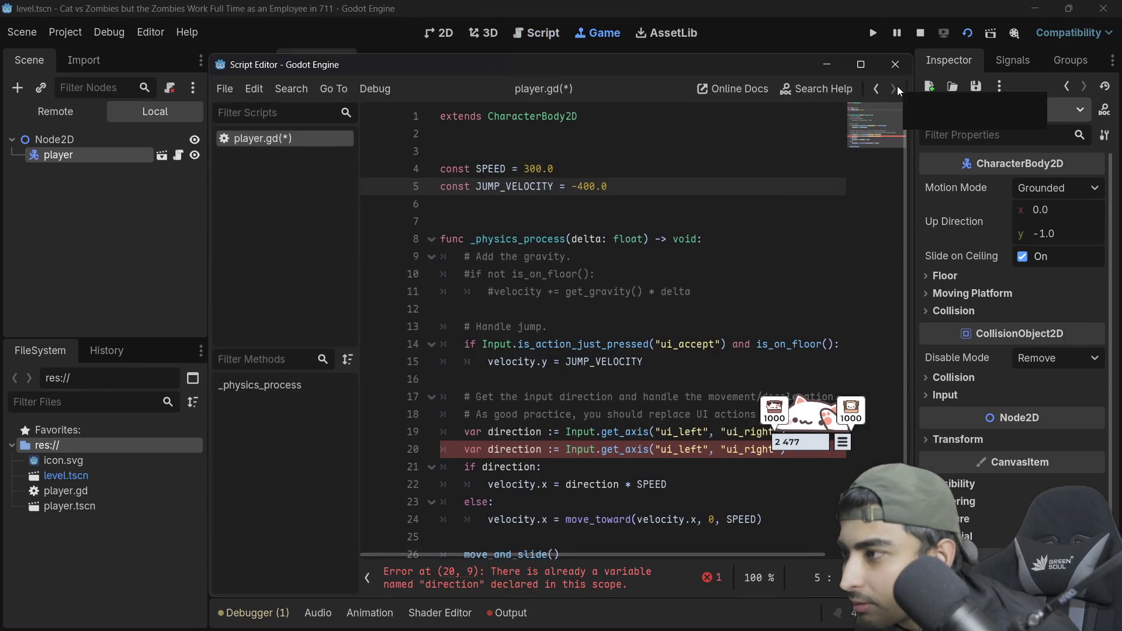
left_click(866, 64)
left_click(640, 392)
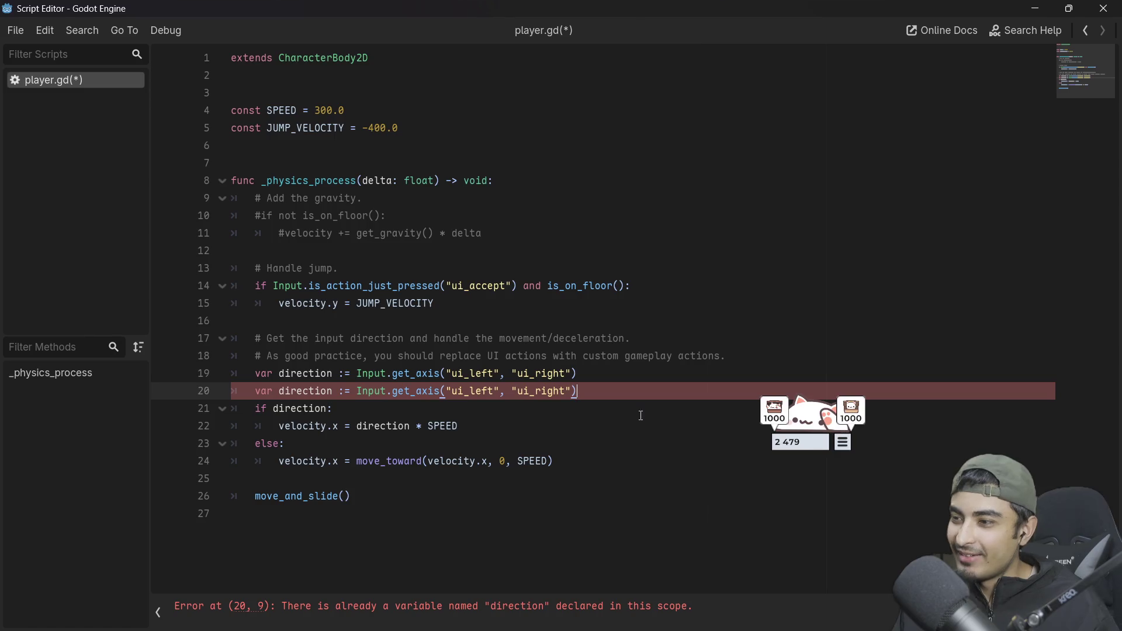
left_click(586, 424)
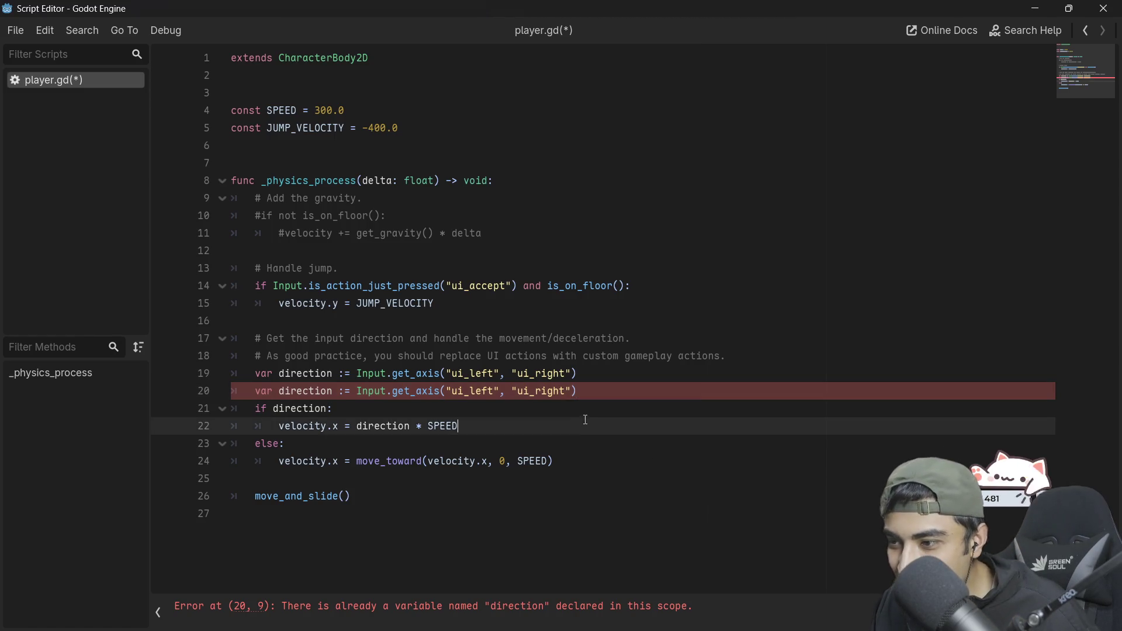
left_click(281, 373)
type("vertical")
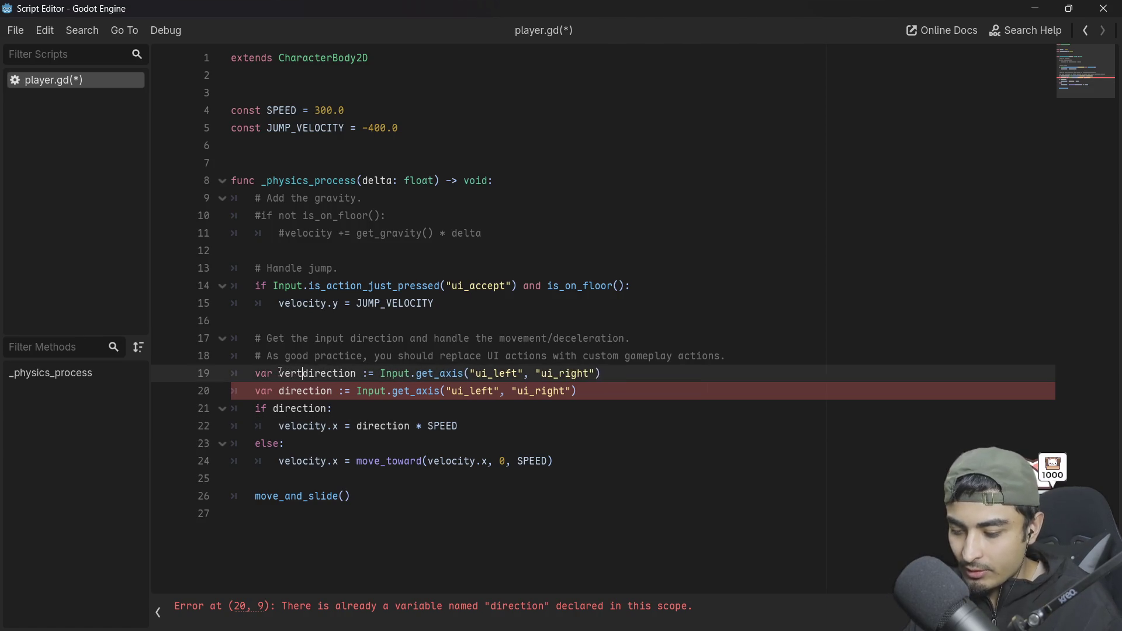
type("_")
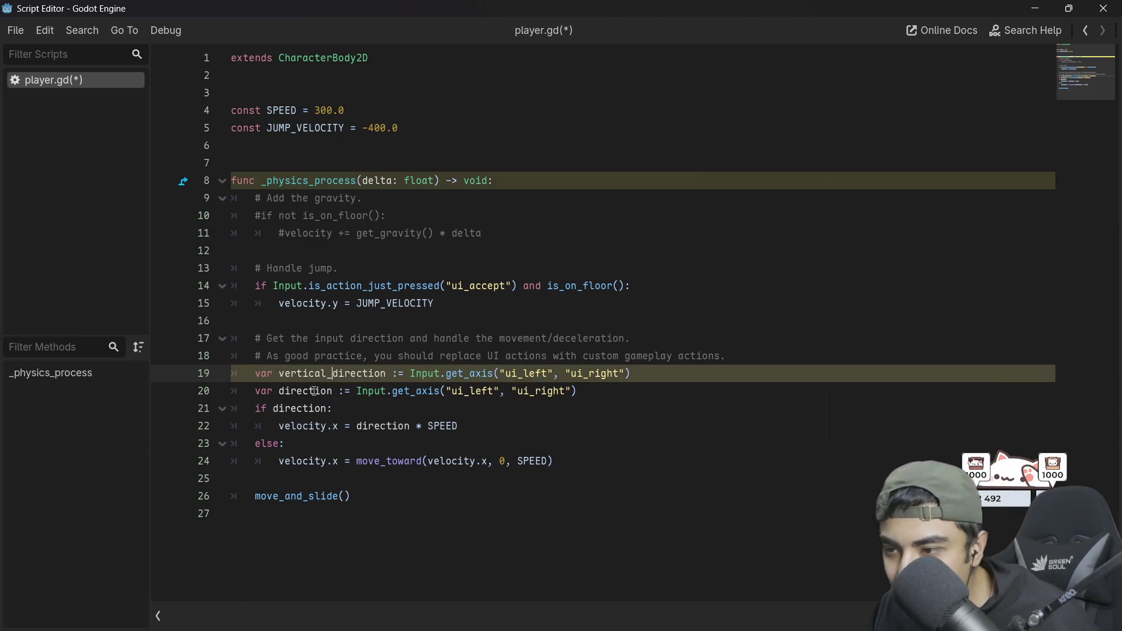
left_click(281, 392)
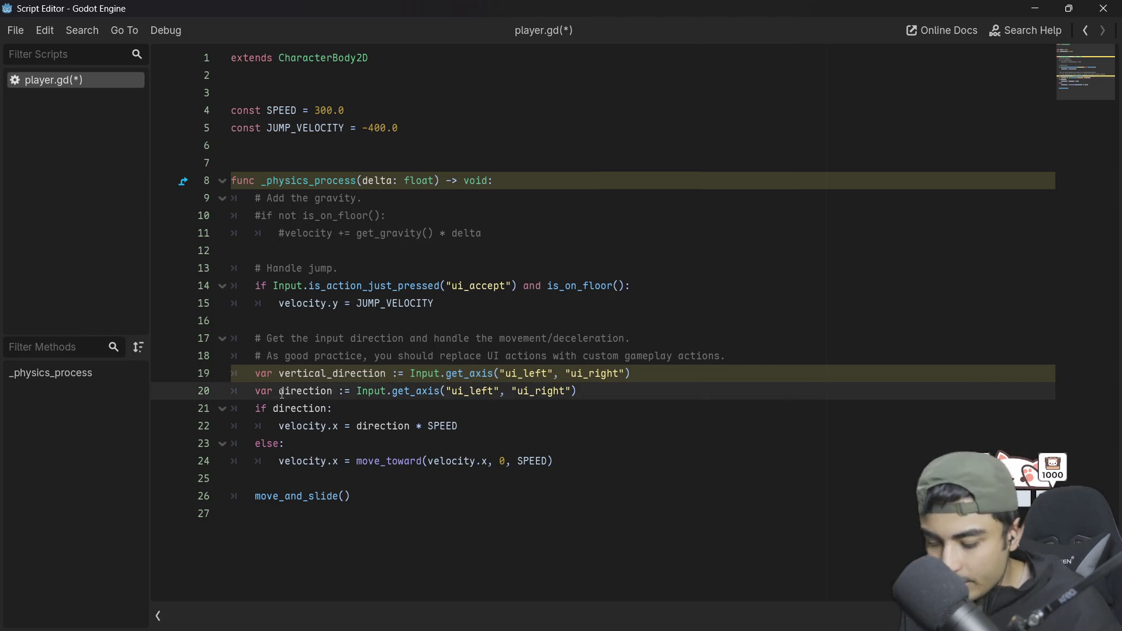
type("horzi")
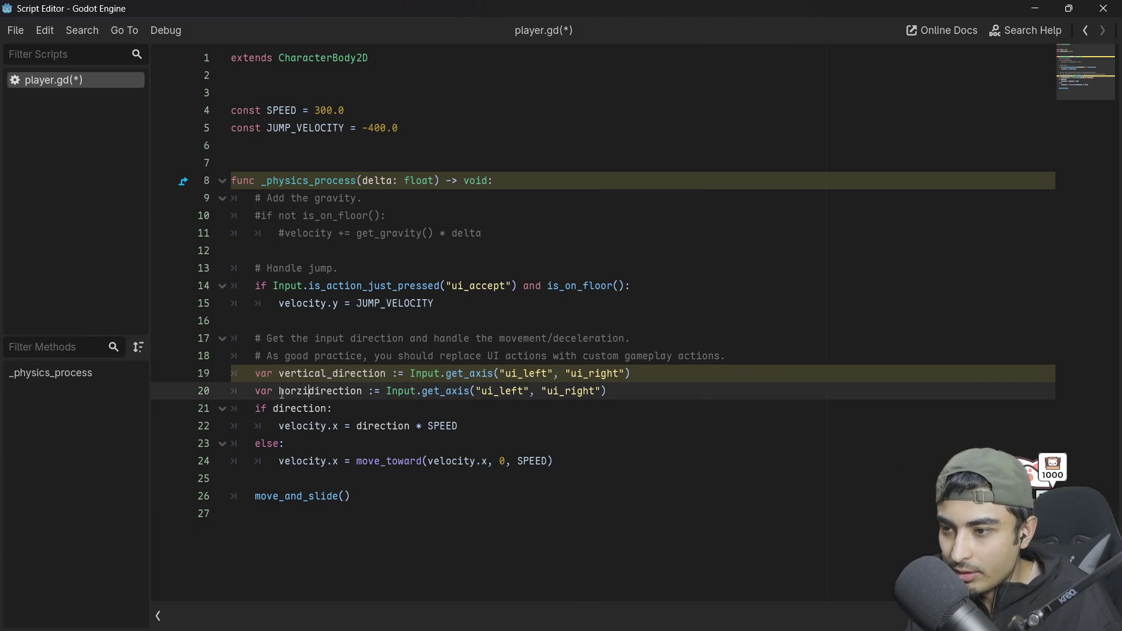
type("zontal")
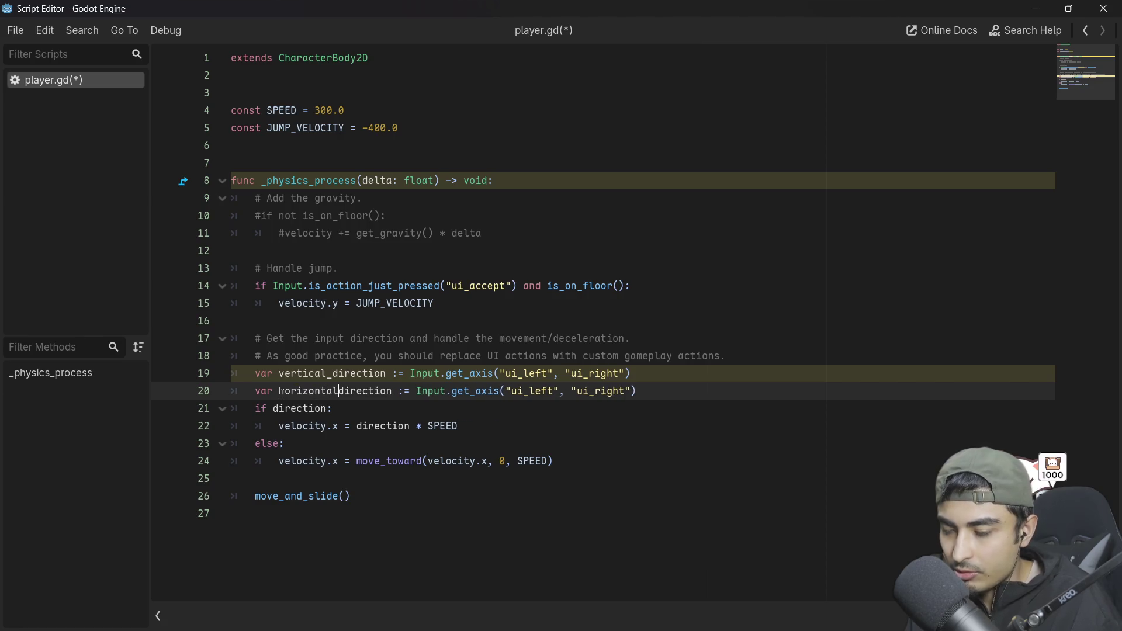
type("_")
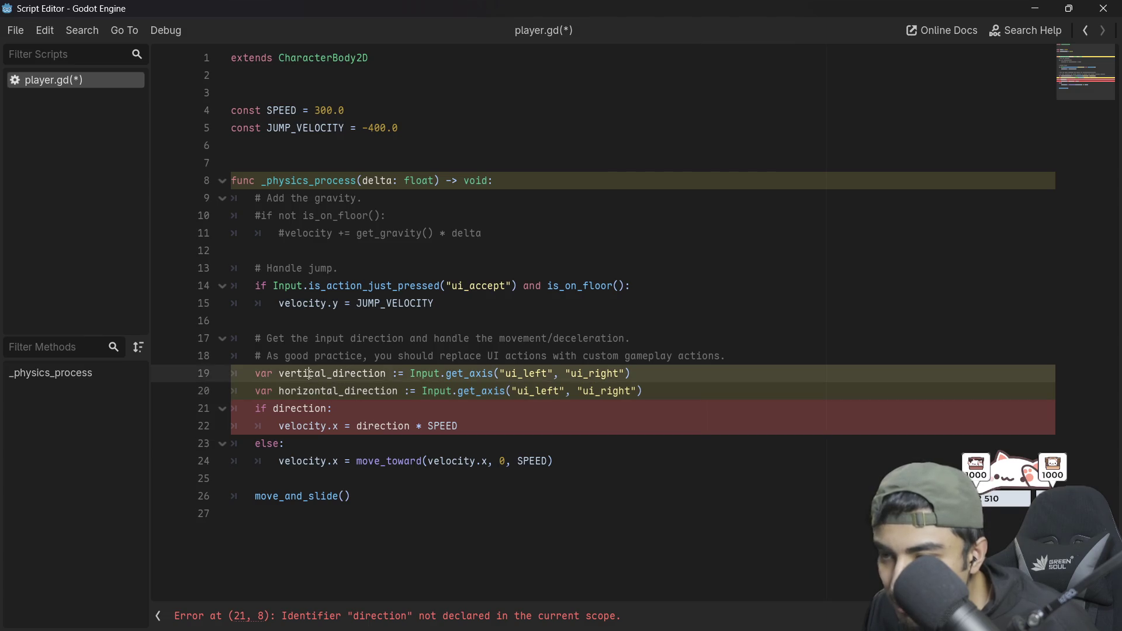
Step: Replace the remaining direction references on lines 21–22 with vertical_direction
double_click(311, 375)
key("ctrl+c")
double_click(382, 426)
key("ctrl+v")
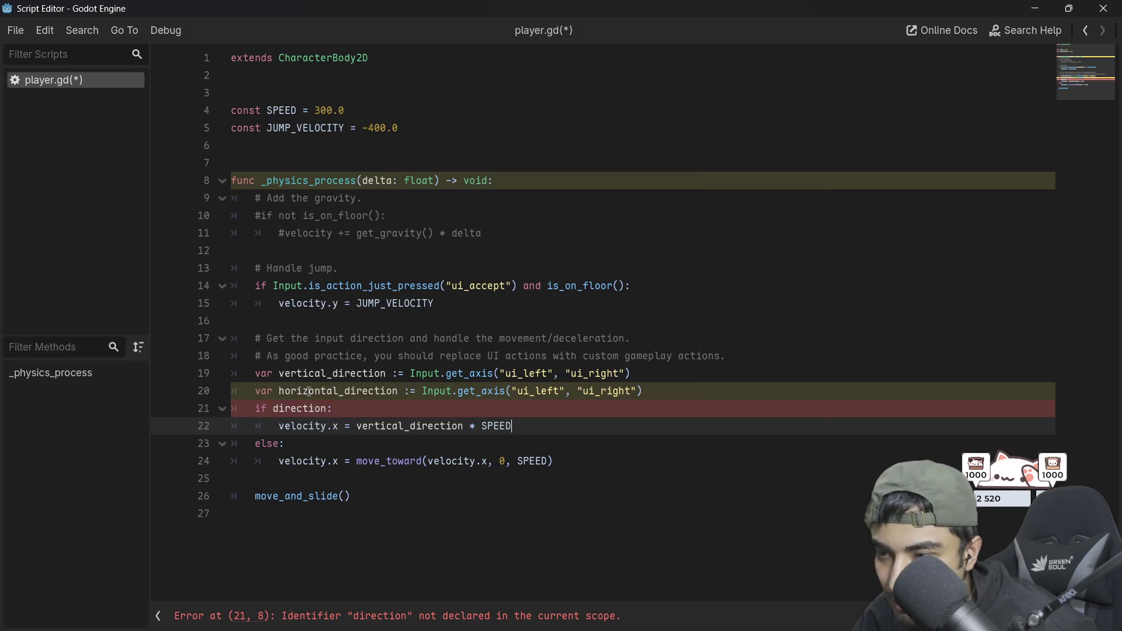
double_click(313, 375)
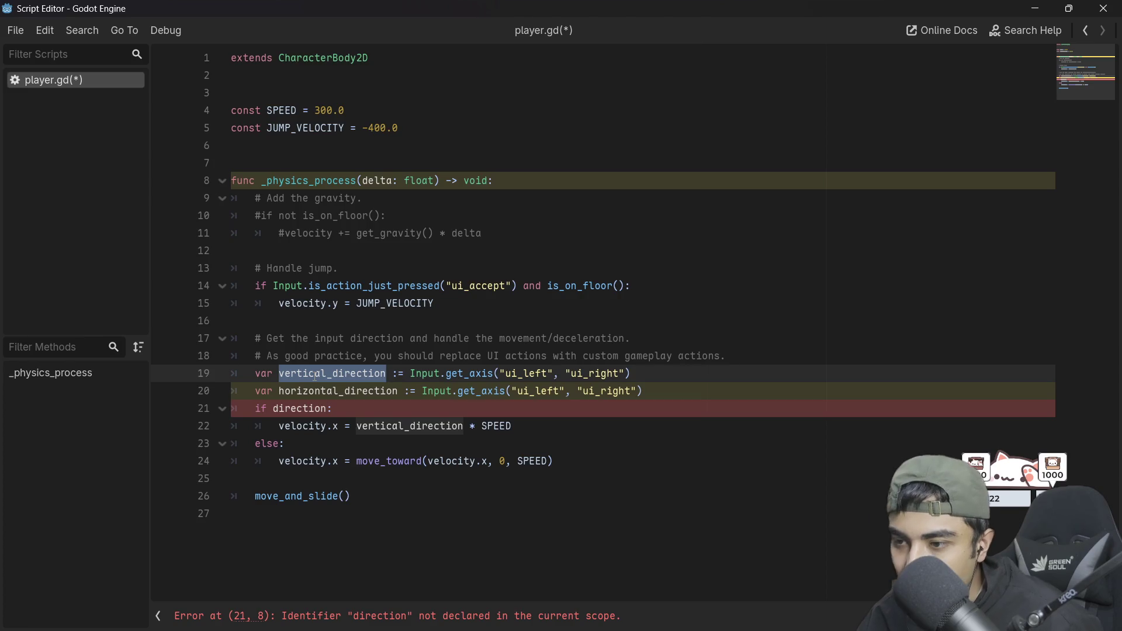
double_click(308, 412)
key("ctrl+v")
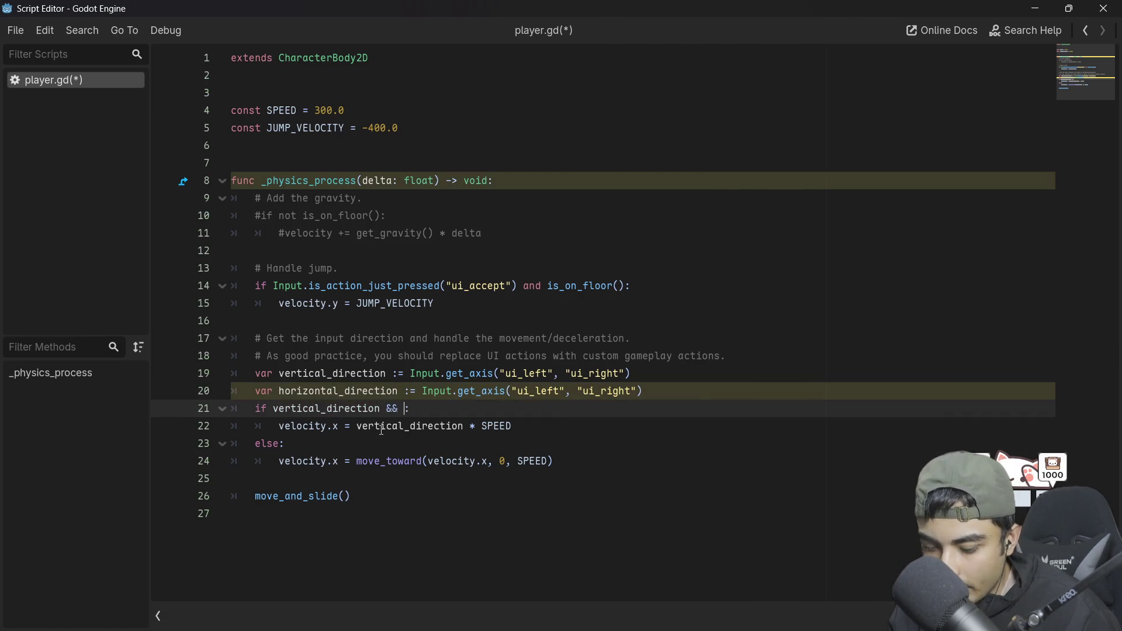
Step: Extend the if condition to vertical_direction && horizontal_direction:
double_click(357, 391)
key("ctrl+c")
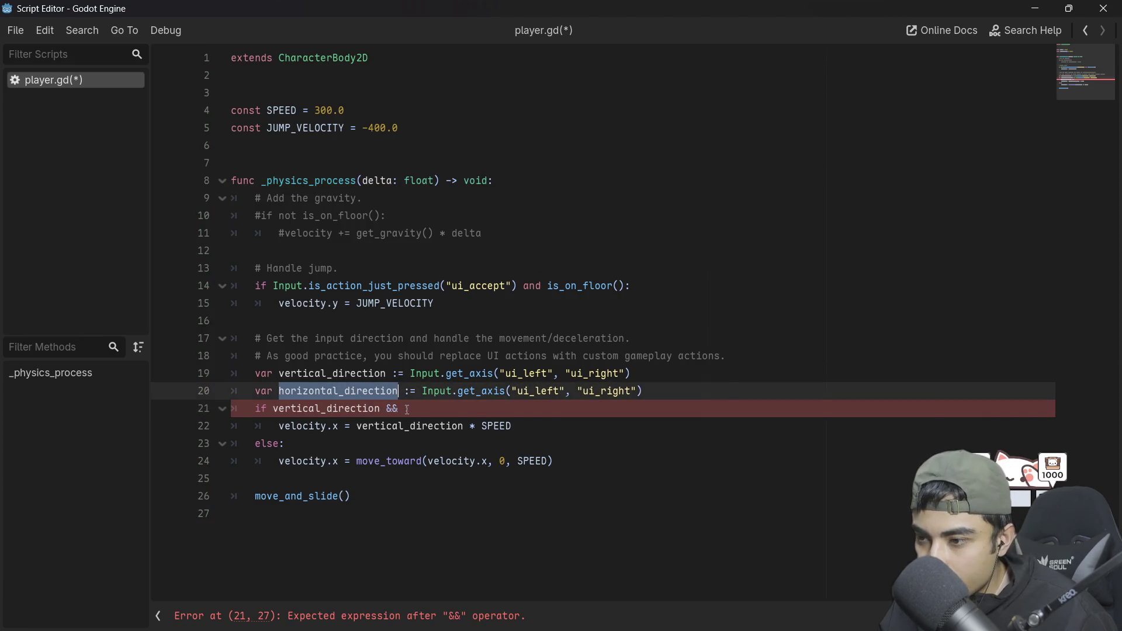
left_click(407, 410)
key("ctrl+v")
type(":")
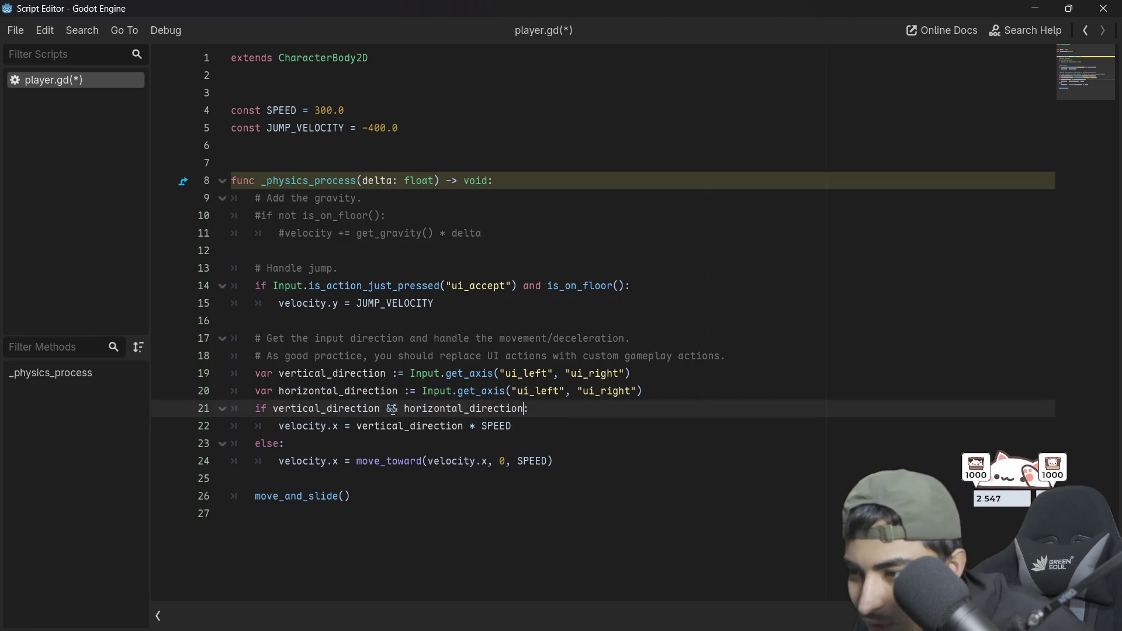
Step: Add velocity.y = horizontal_direction * SPEED below velocity.x, save, and close the script window
left_click(543, 431)
key("ctrl+shift+d")
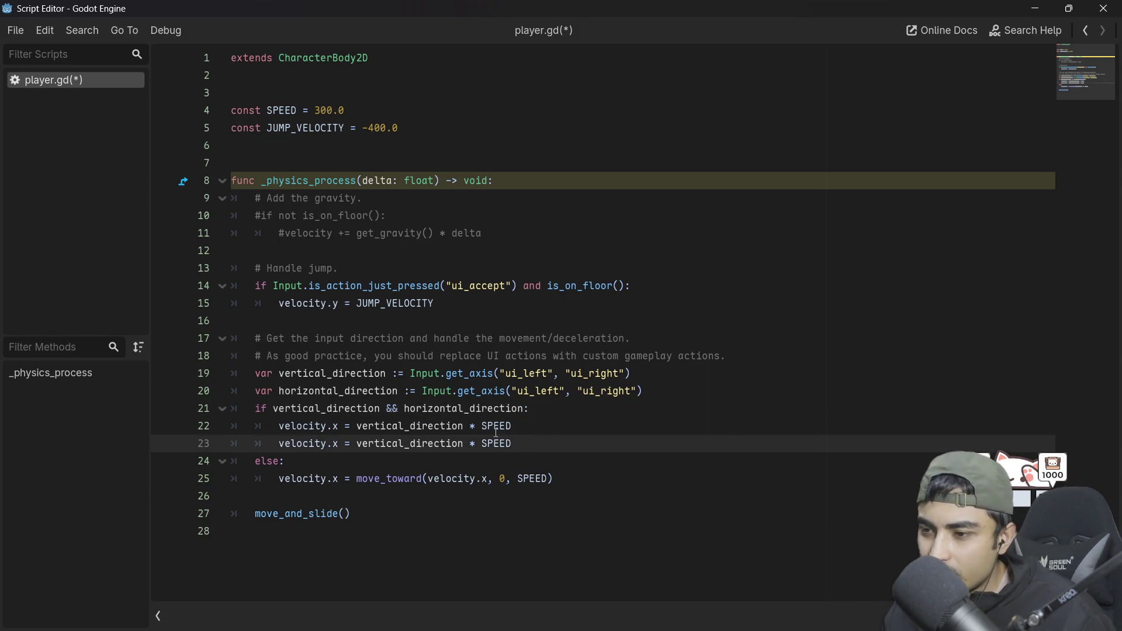
key("BackSpace")
type("y")
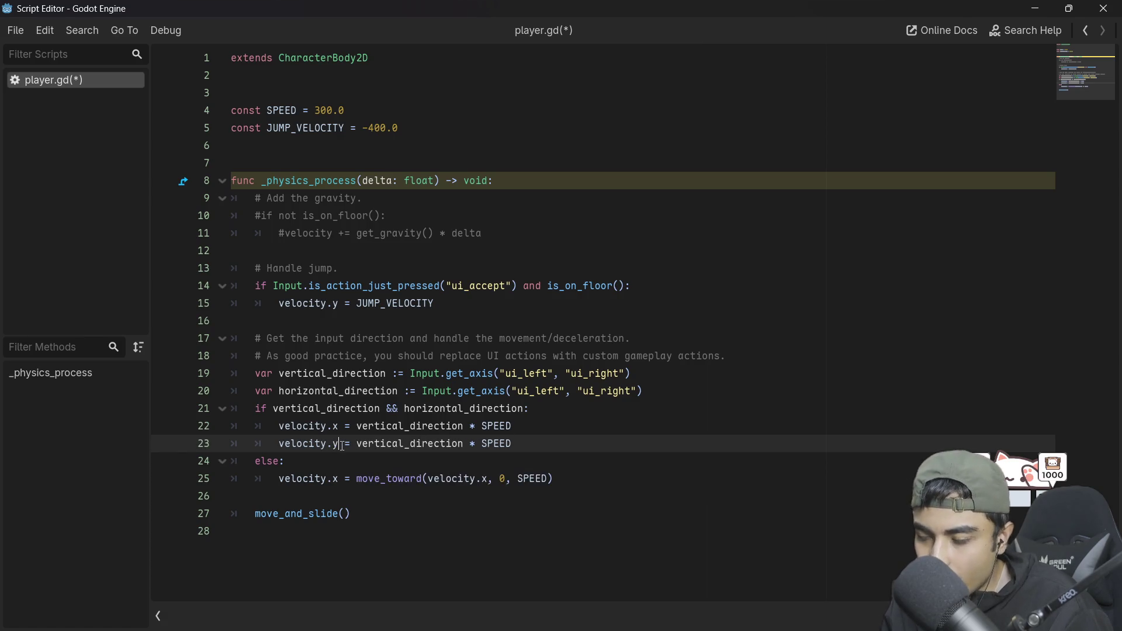
double_click(404, 444)
type("horizontal_direction")
key("ctrl+s")
left_click(660, 391)
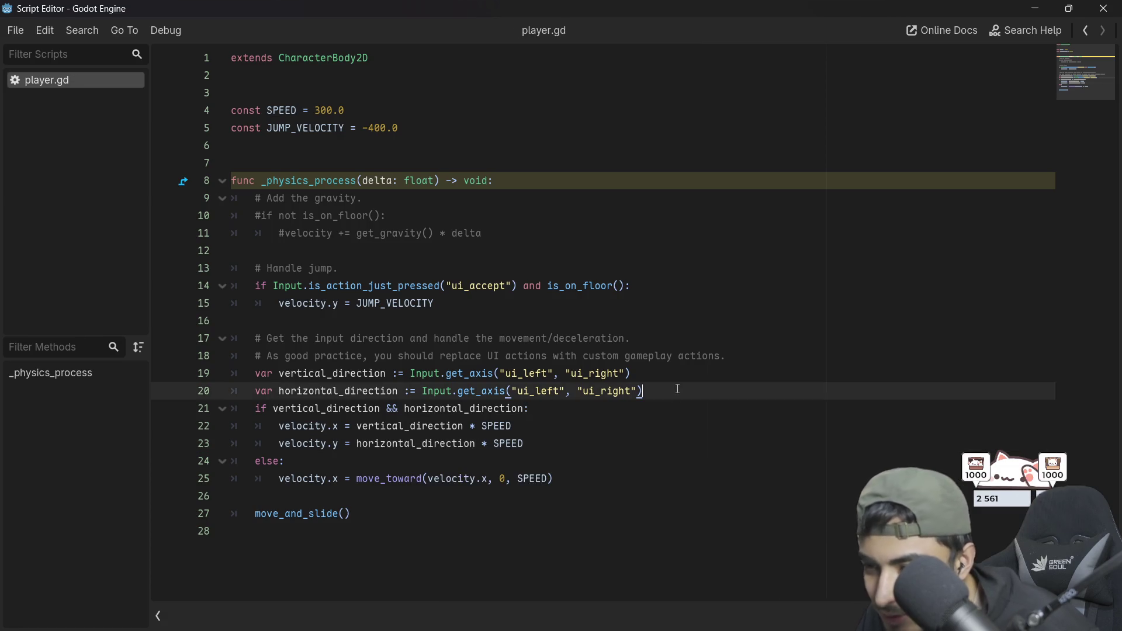
left_click(1104, 9)
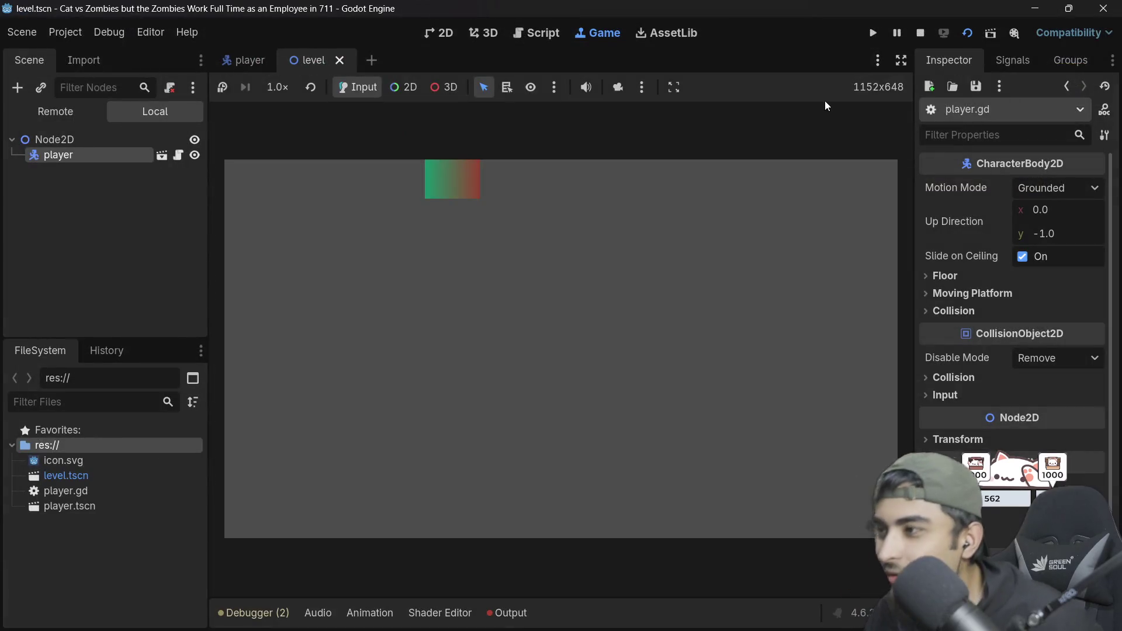
Step: Run the game and steer the player right, down, left and up with the arrow keys
left_click(875, 32)
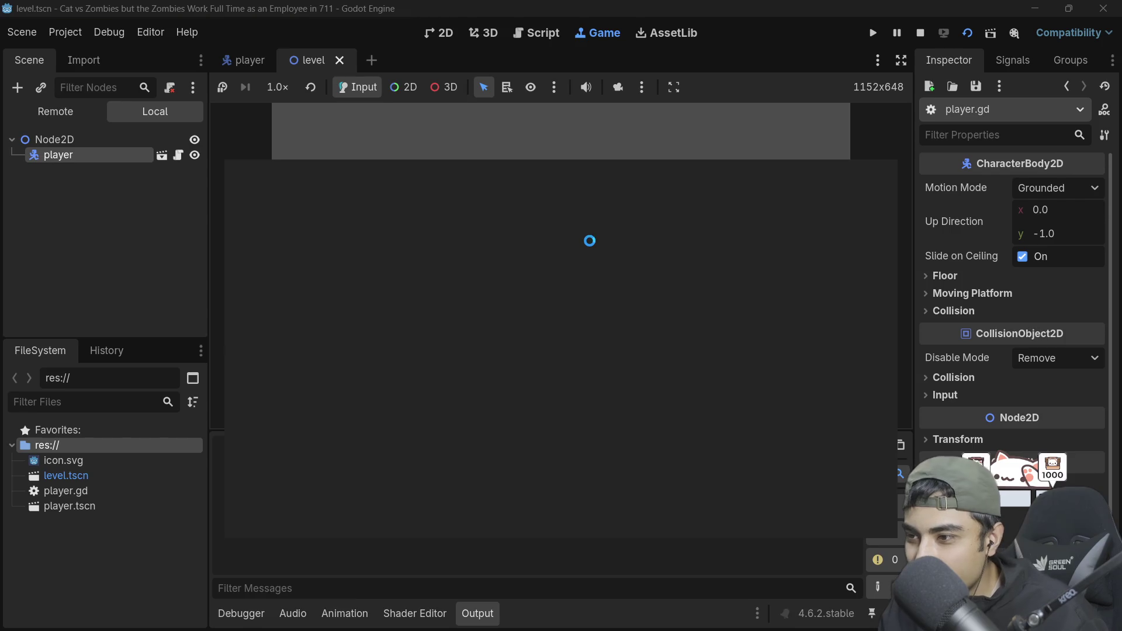
key("Right")
key("Left")
key("Up")
key("Right")
key("Down")
key("Left")
key("Up")
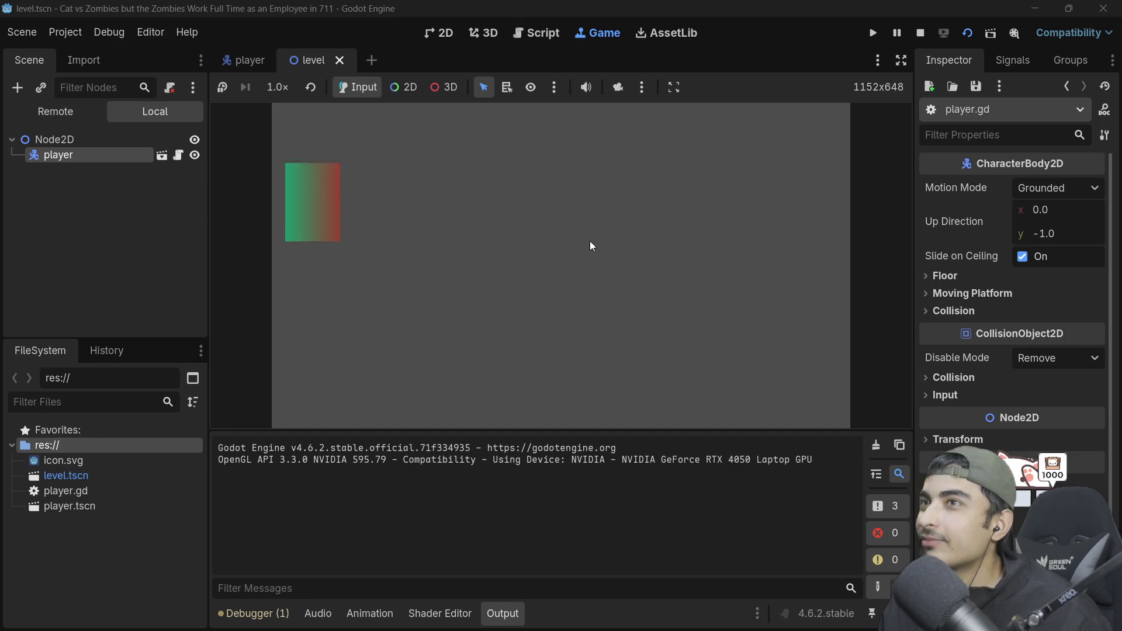
key("Up")
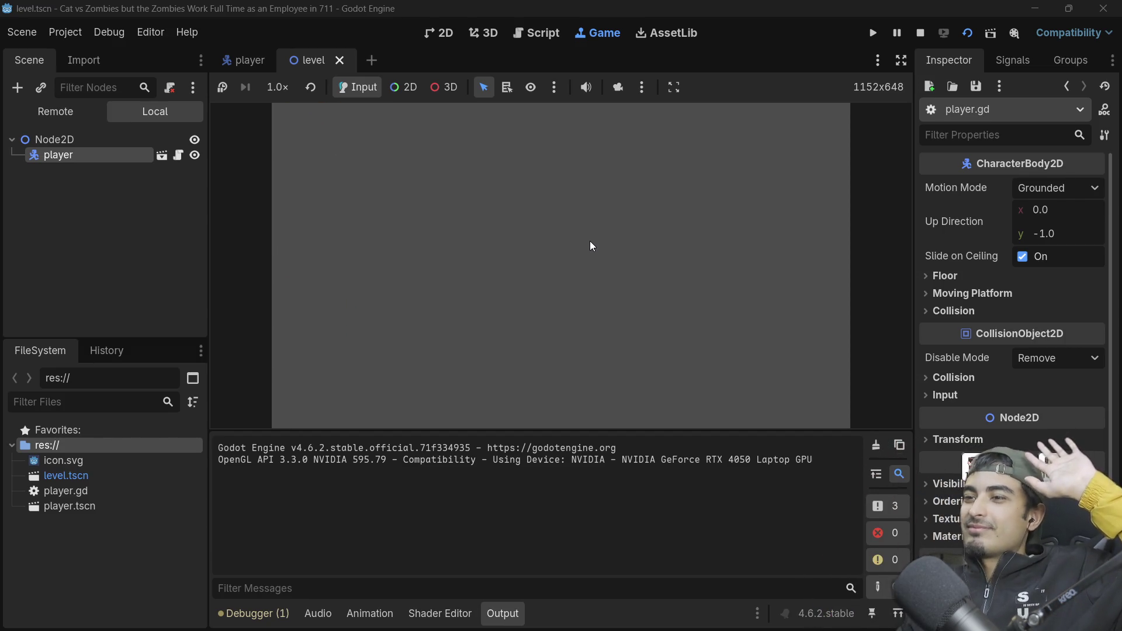
key("Down")
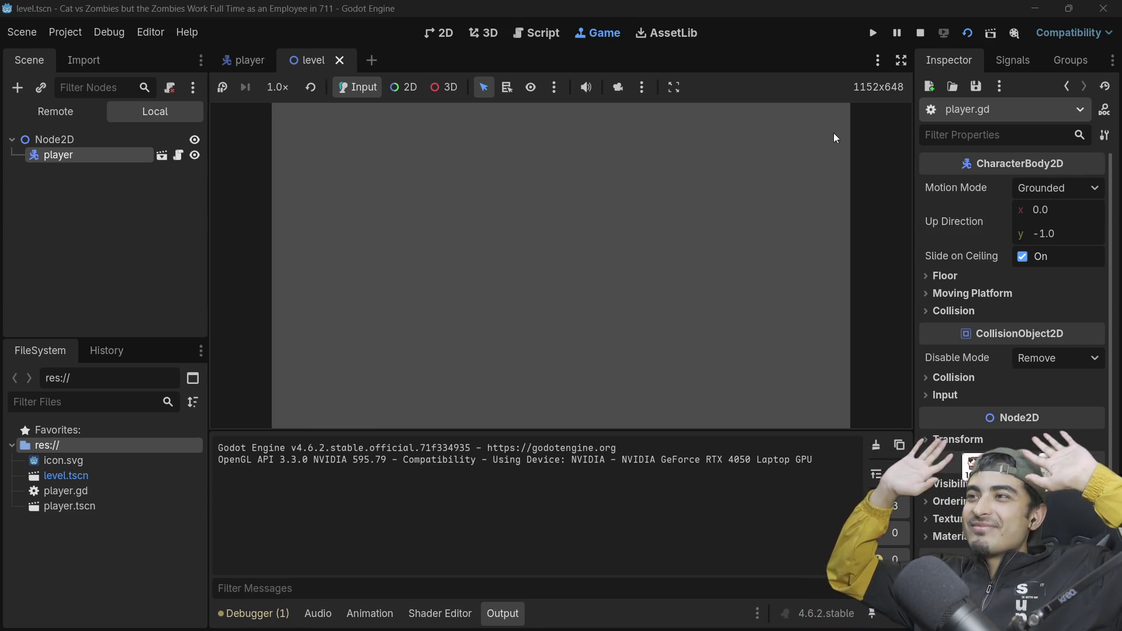
Step: Stop the game, run it once more, and stop it again
left_click(921, 33)
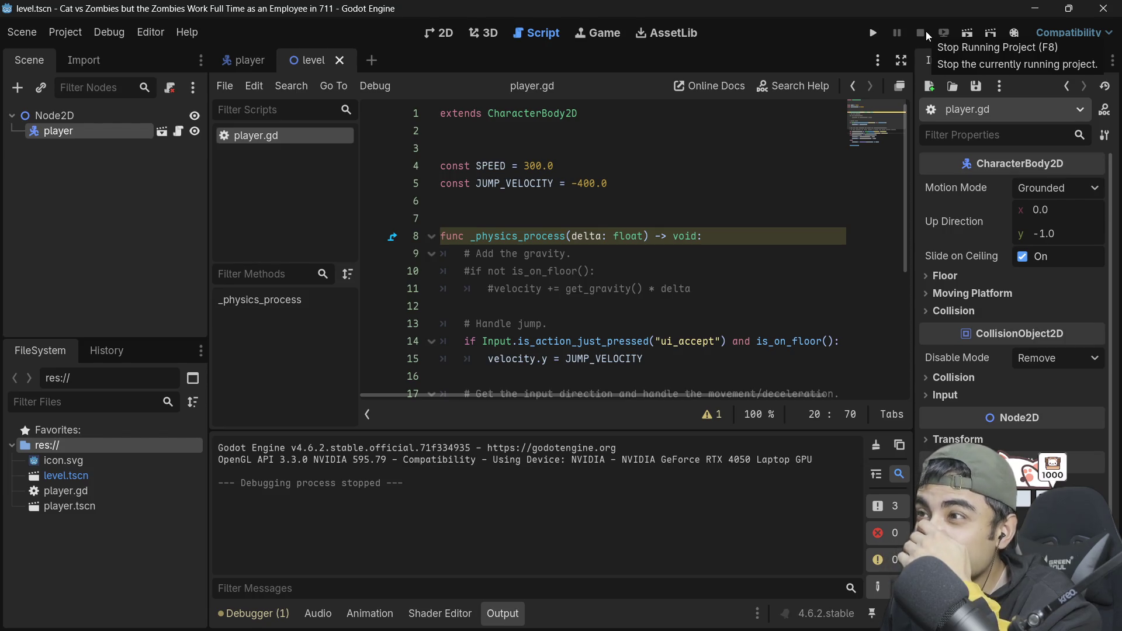
left_click(879, 30)
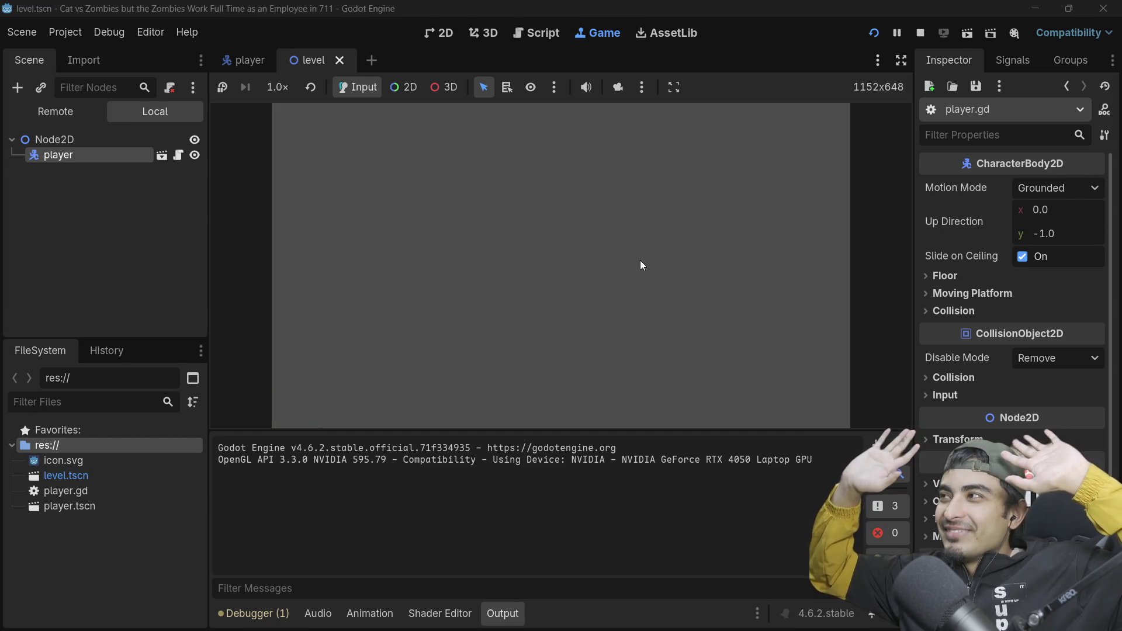
left_click(920, 33)
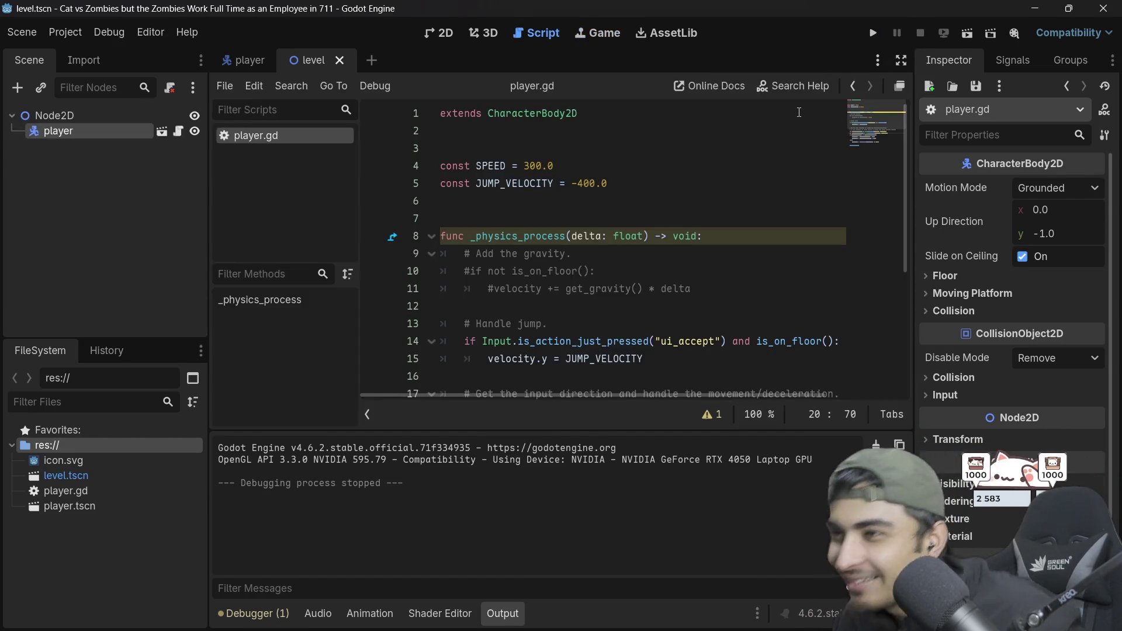
Step: Dismiss the Input documentation popup and duplicate the move_toward line in the else block
scroll(650, 228, "down", 4)
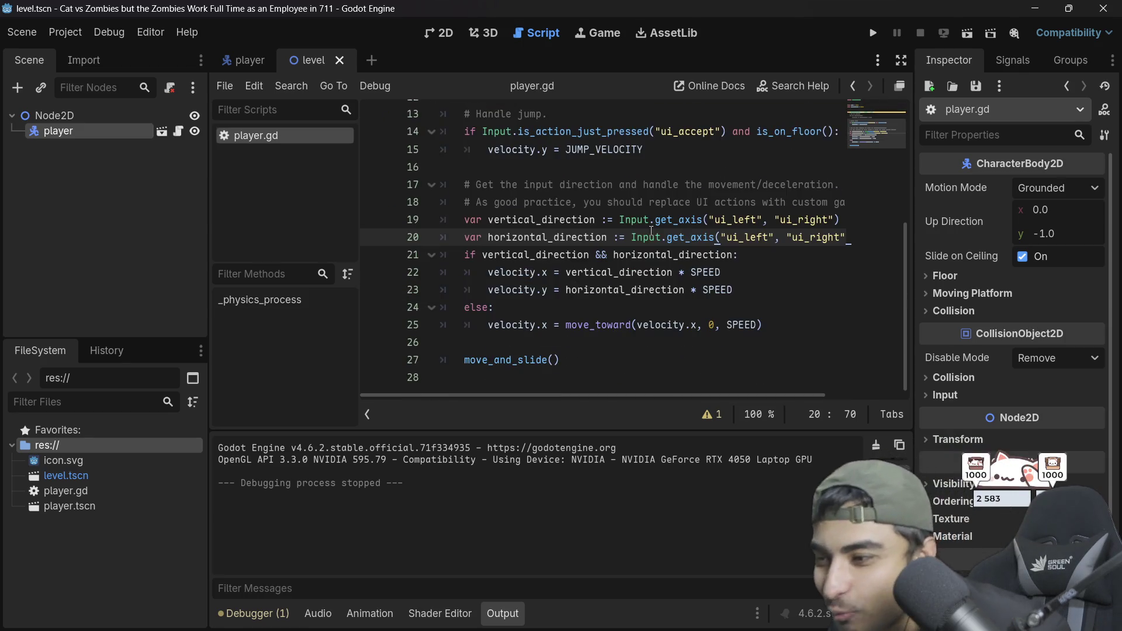
mouse_move(651, 228)
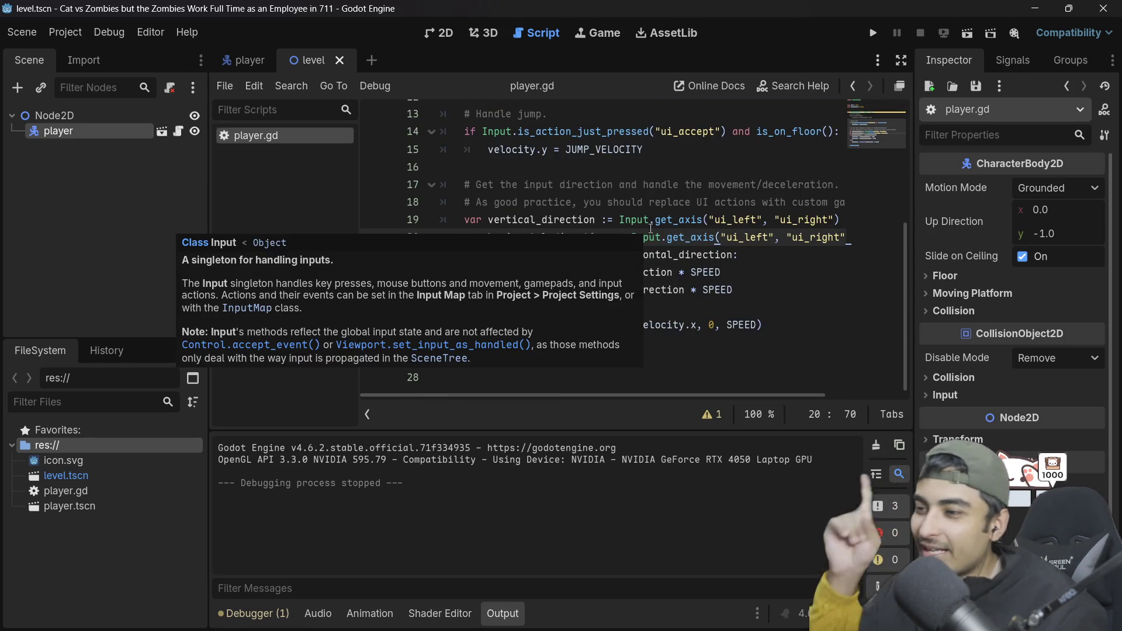
left_click(781, 280)
left_click(782, 318)
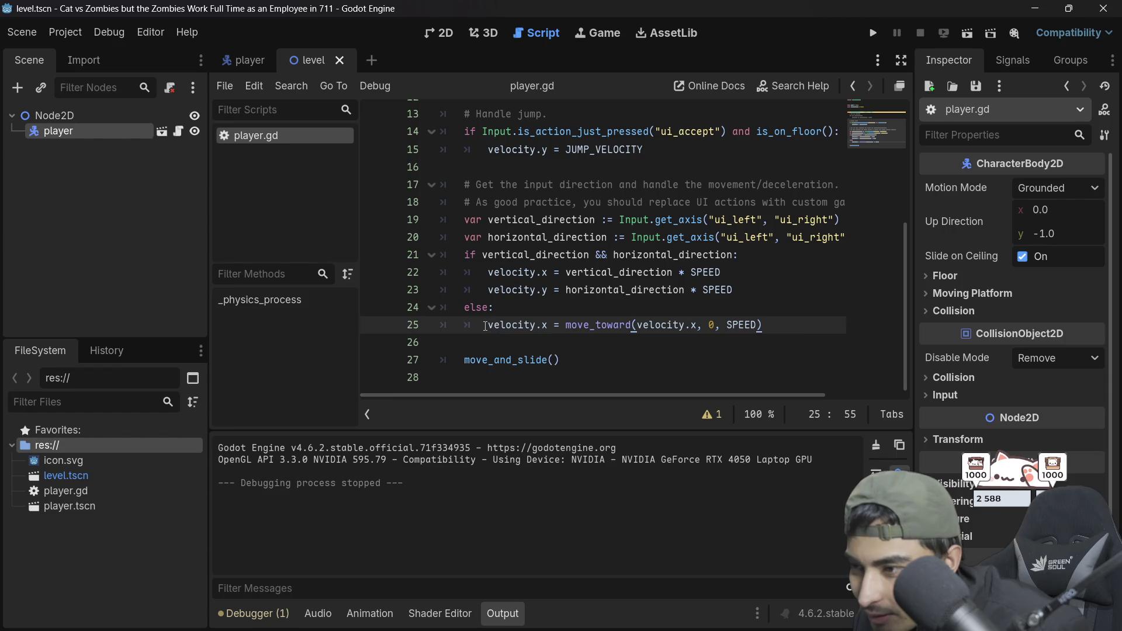
mouse_move(484, 327)
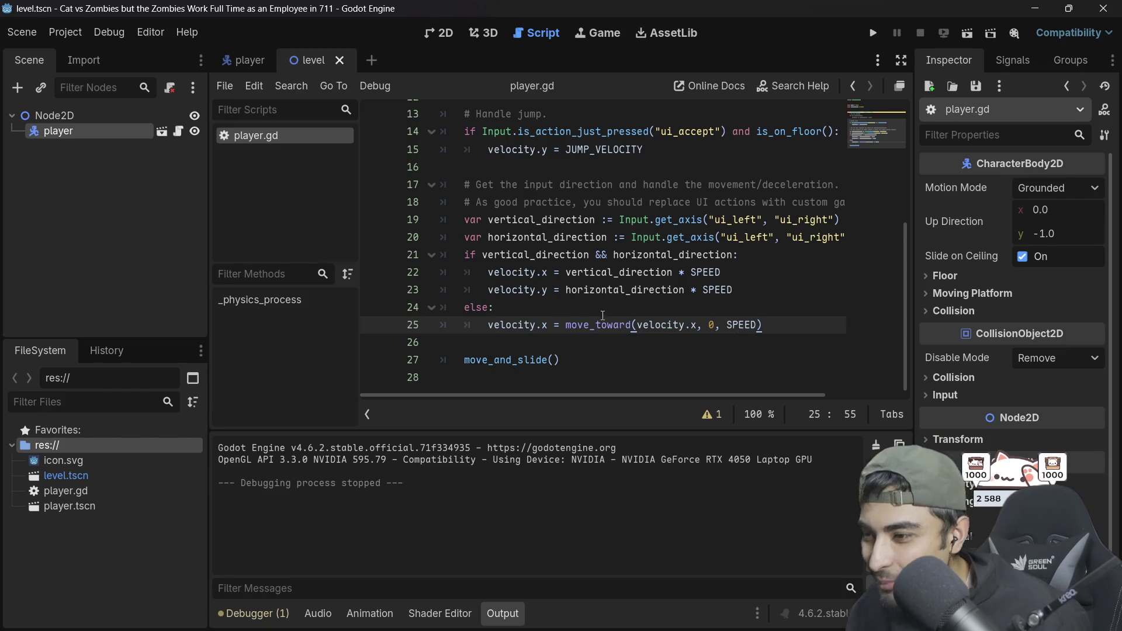
key("ctrl+shift+d")
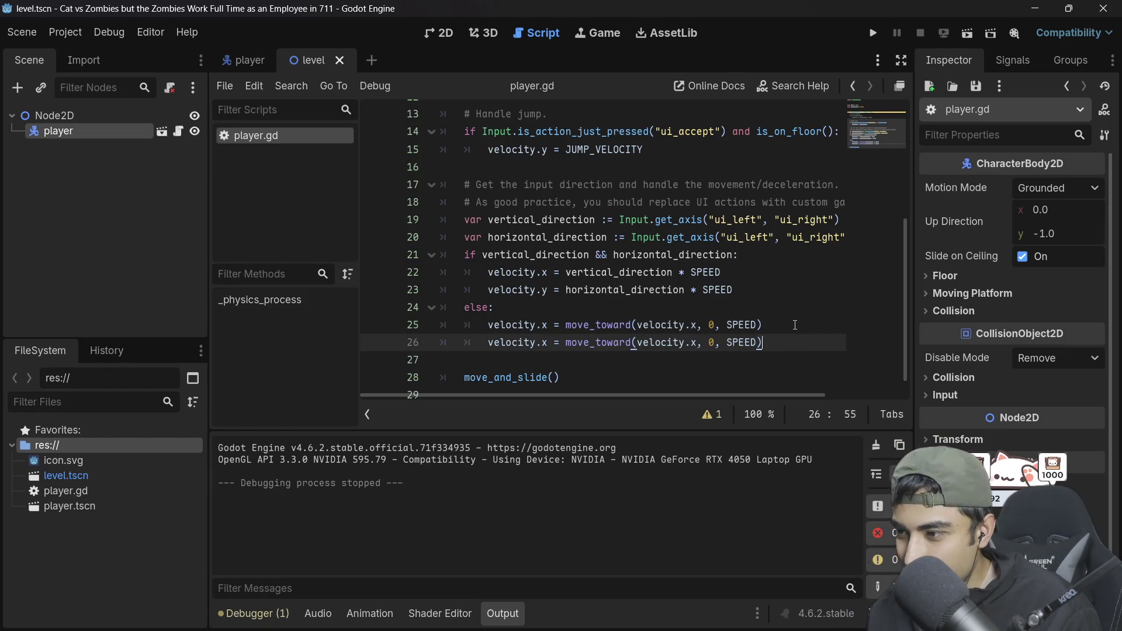
Step: Change the move_toward argument on line 26 from velocity.x to velocity.y and save
left_click_drag(468, 258, 759, 257)
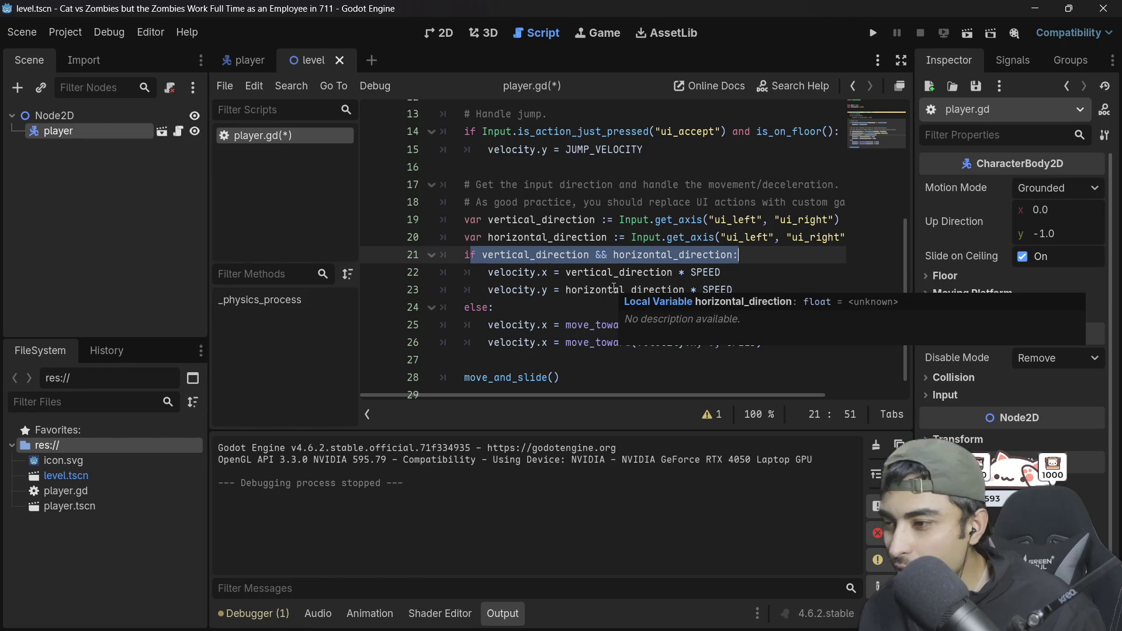
mouse_move(489, 328)
left_mouse_down()
mouse_move(731, 328)
mouse_move(788, 349)
left_mouse_up()
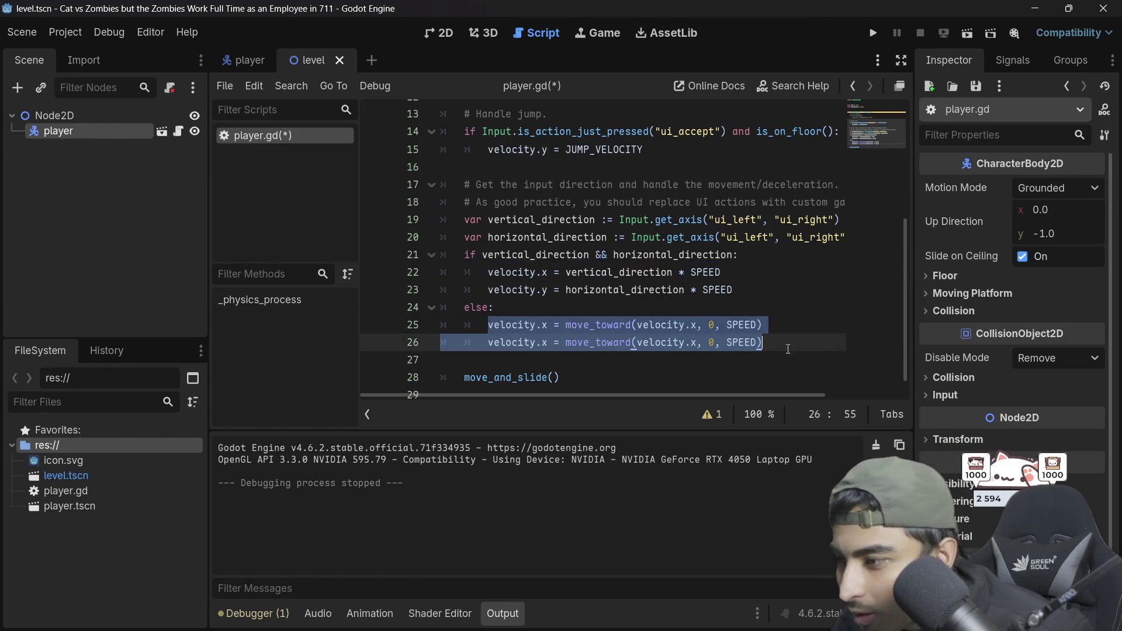
left_click(694, 343)
key("BackSpace")
type("y")
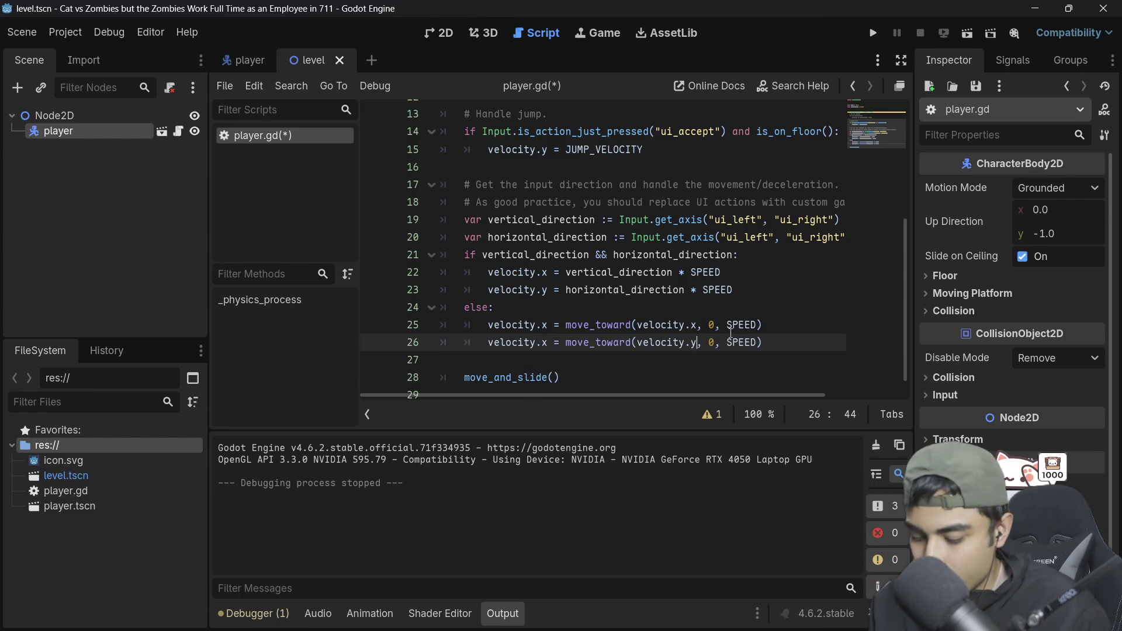
key("ctrl+s")
Step: Make line 26 assign velocity.y instead of velocity.x, save, and run the game
left_click(704, 203)
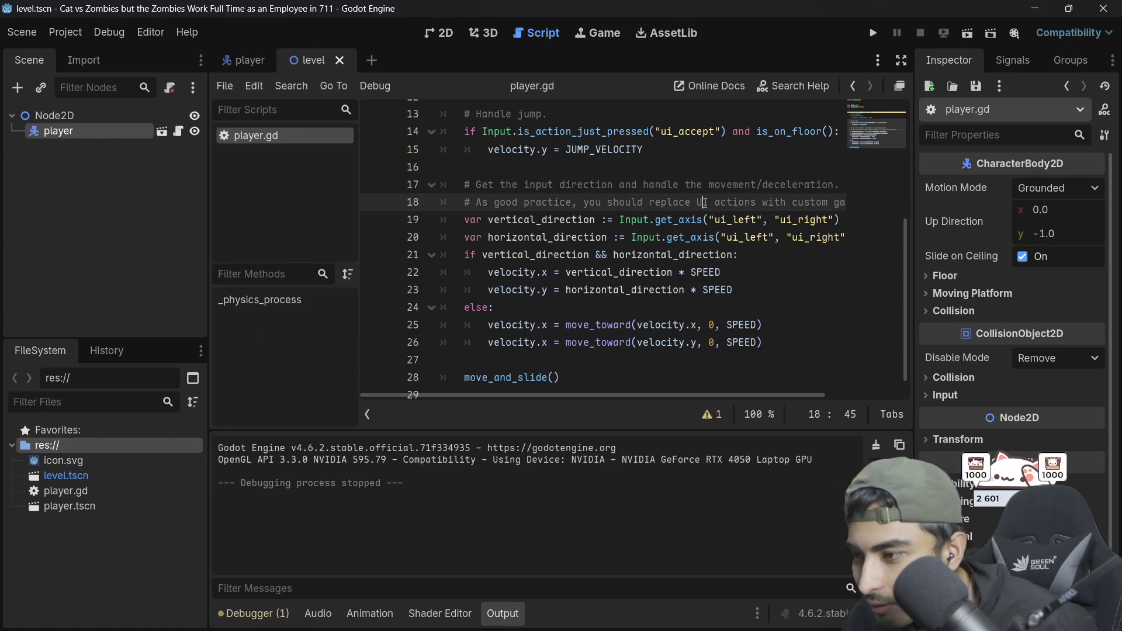
left_click(543, 343)
key("BackSpace")
type("y")
key("ctrl+s")
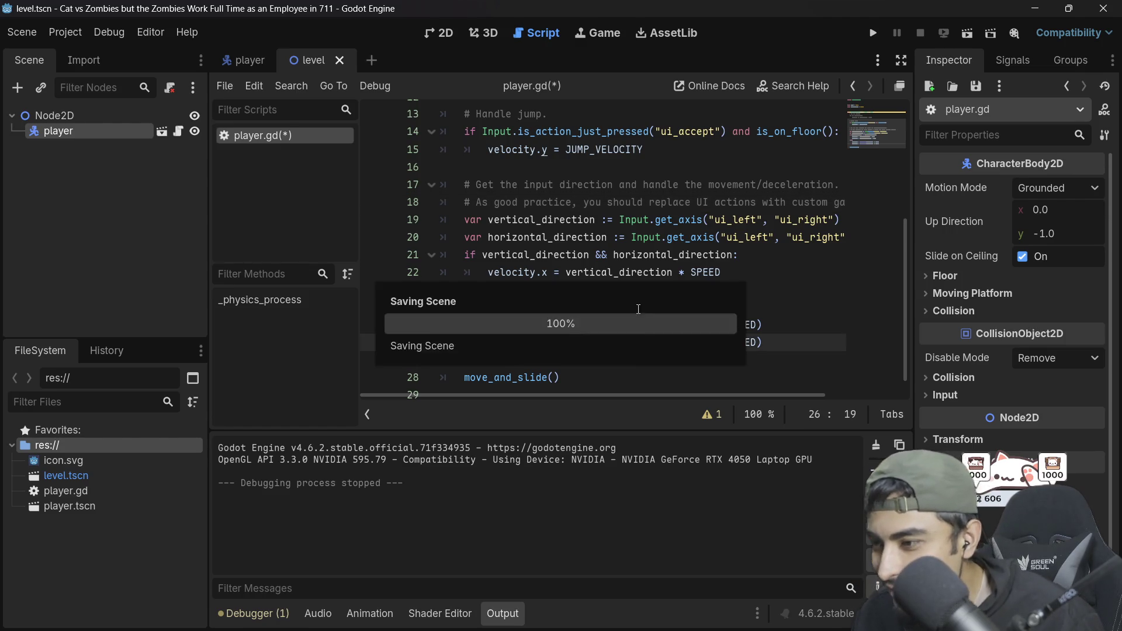
left_click(873, 34)
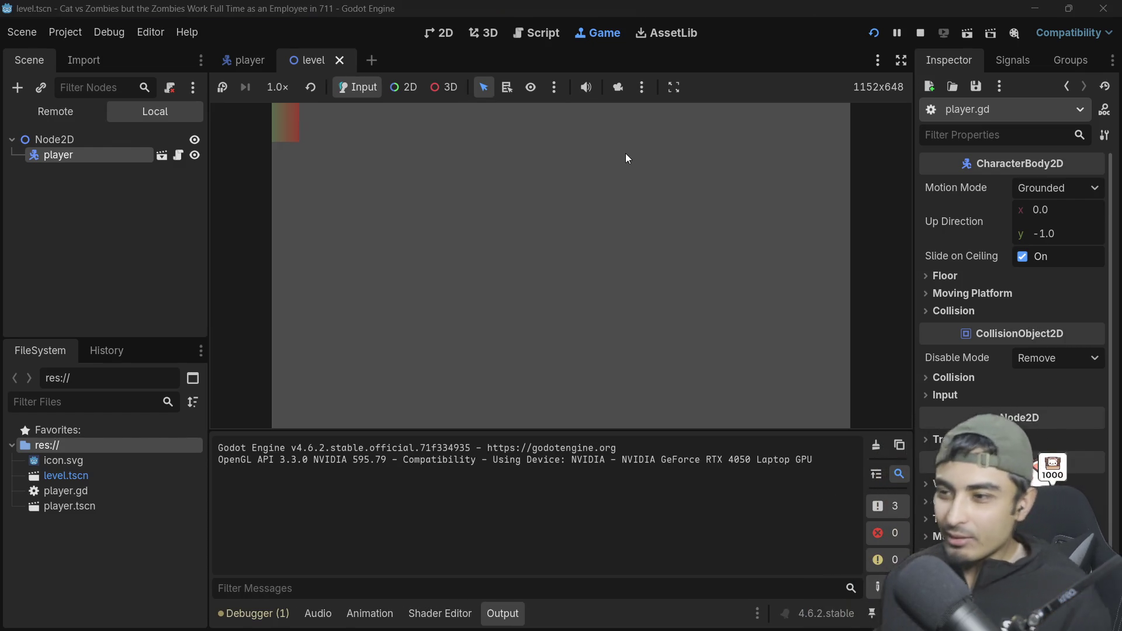
Step: Move the player diagonally down-right and up-left with paired arrow keys, then stop the game
key("Right")
key("Down")
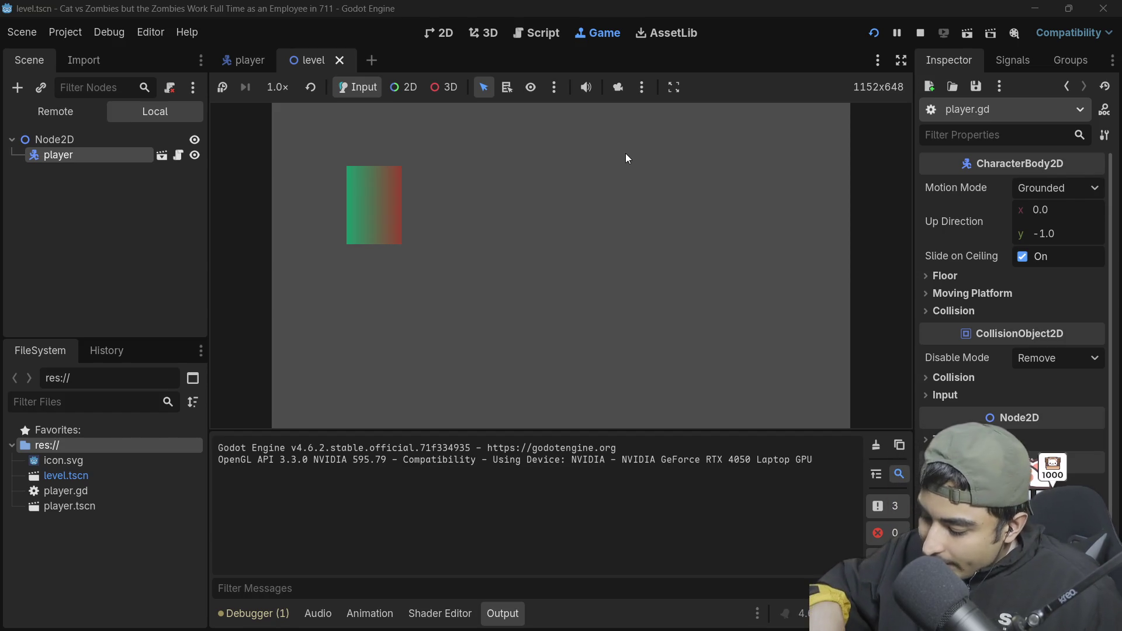
key("Right")
key("Down")
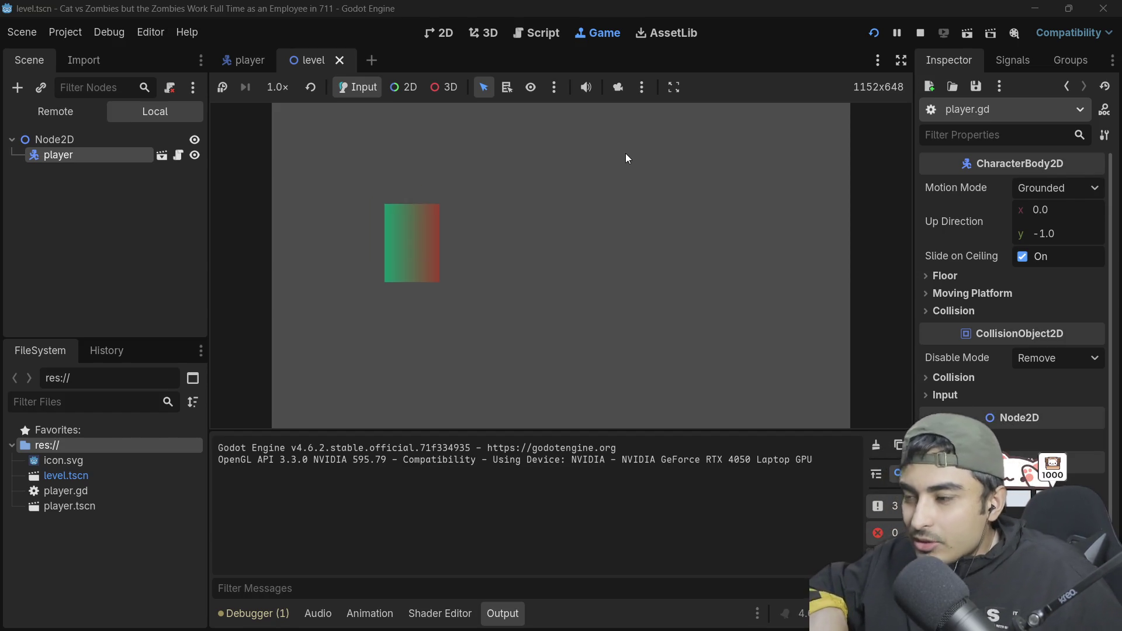
key("Right")
key("Down")
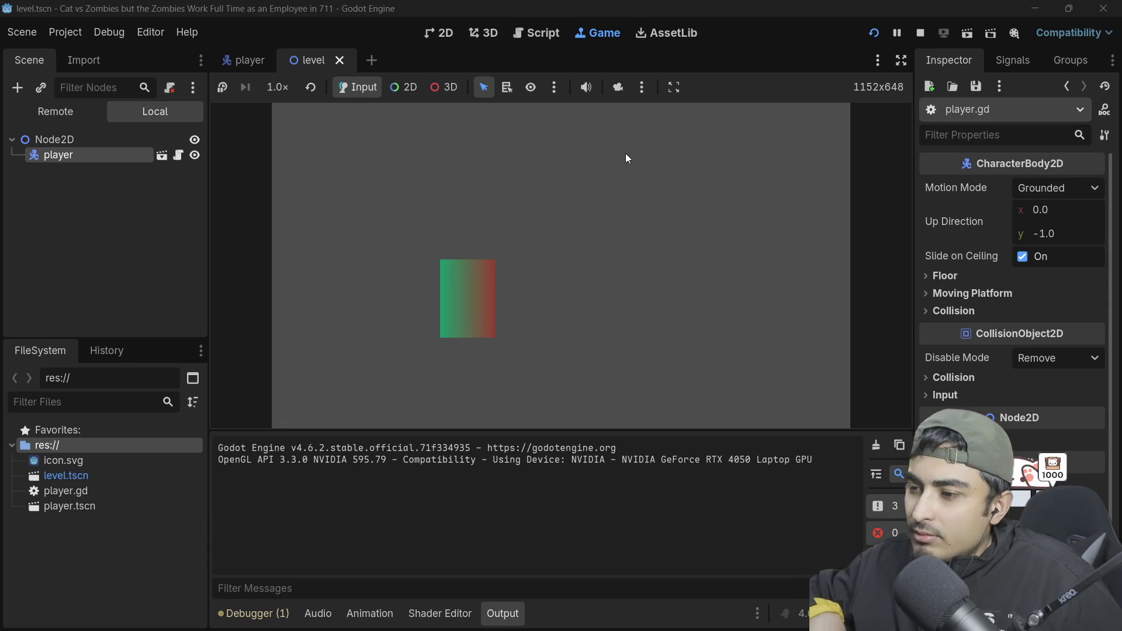
key("Left")
key("Up")
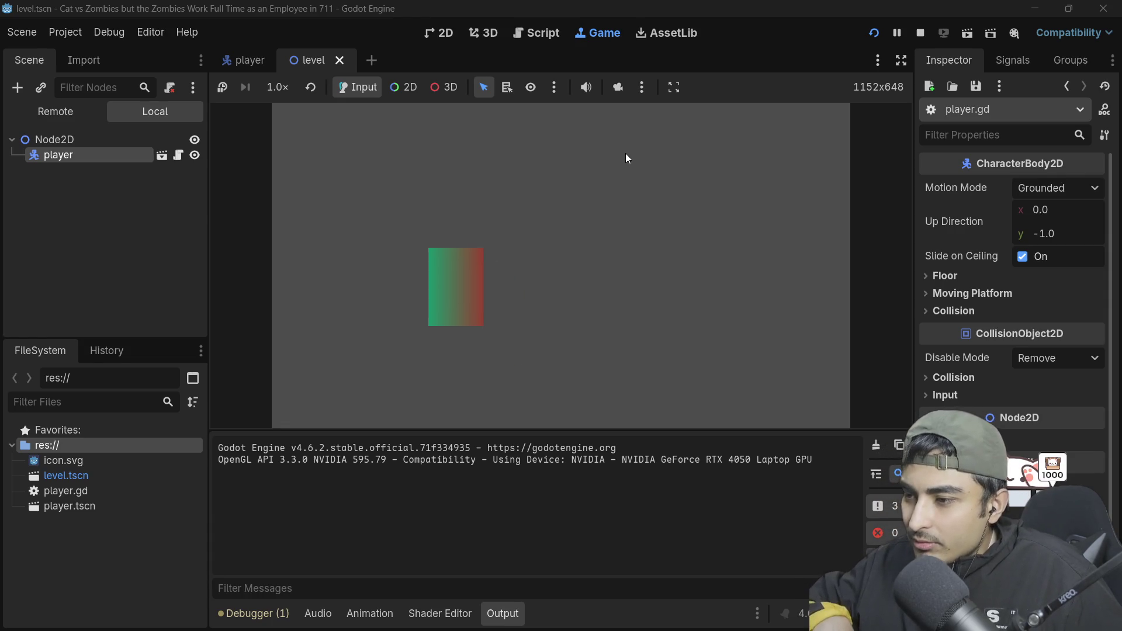
key("Right")
key("Down")
key("Left")
key("Up")
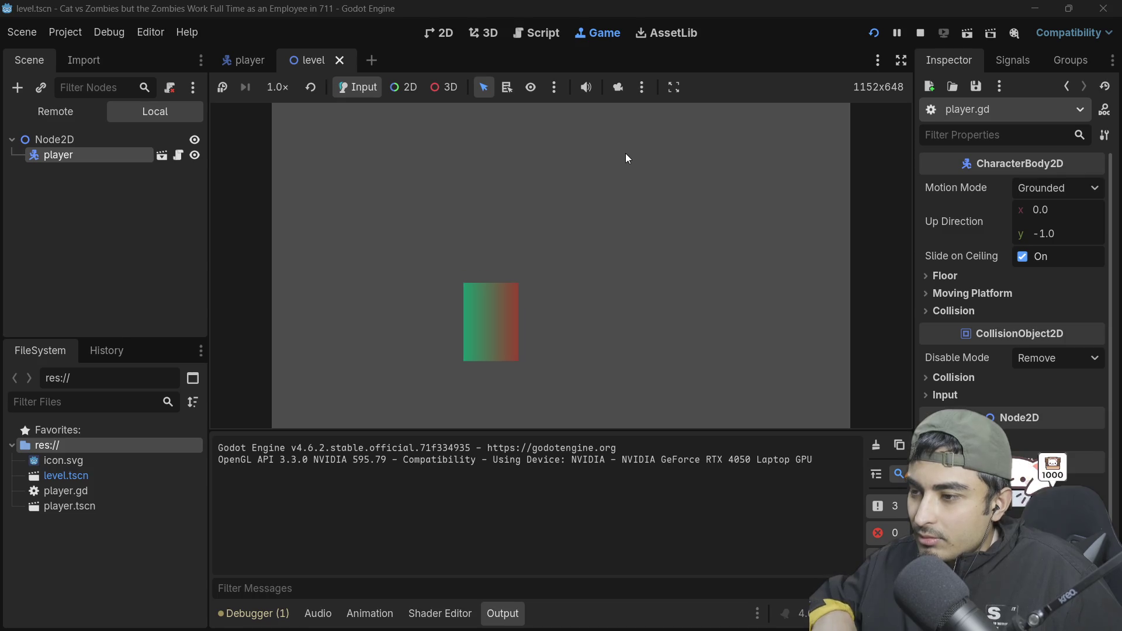
key("Left")
key("Up")
key("Right")
key("Down")
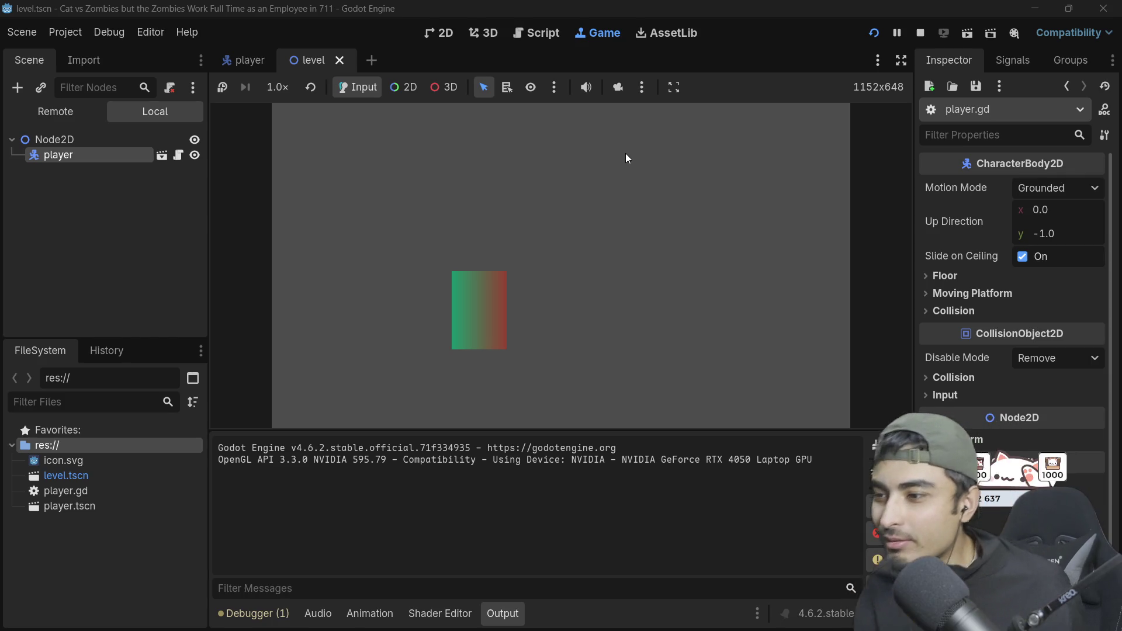
key("Right")
key("Down")
key("Left")
key("Up")
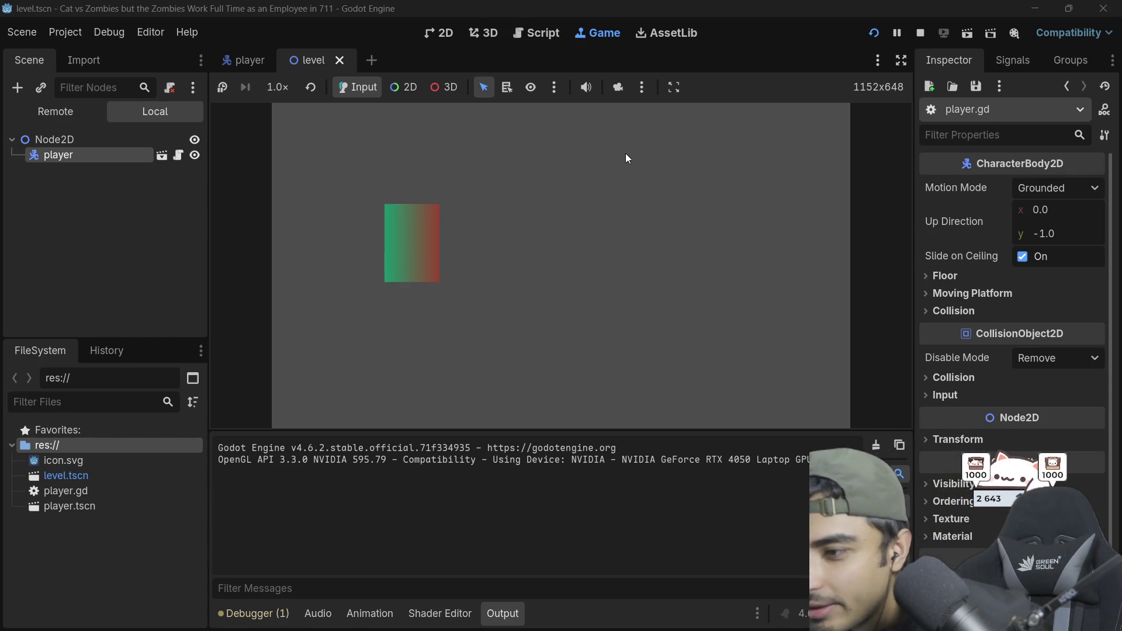
key("Right")
key("Down")
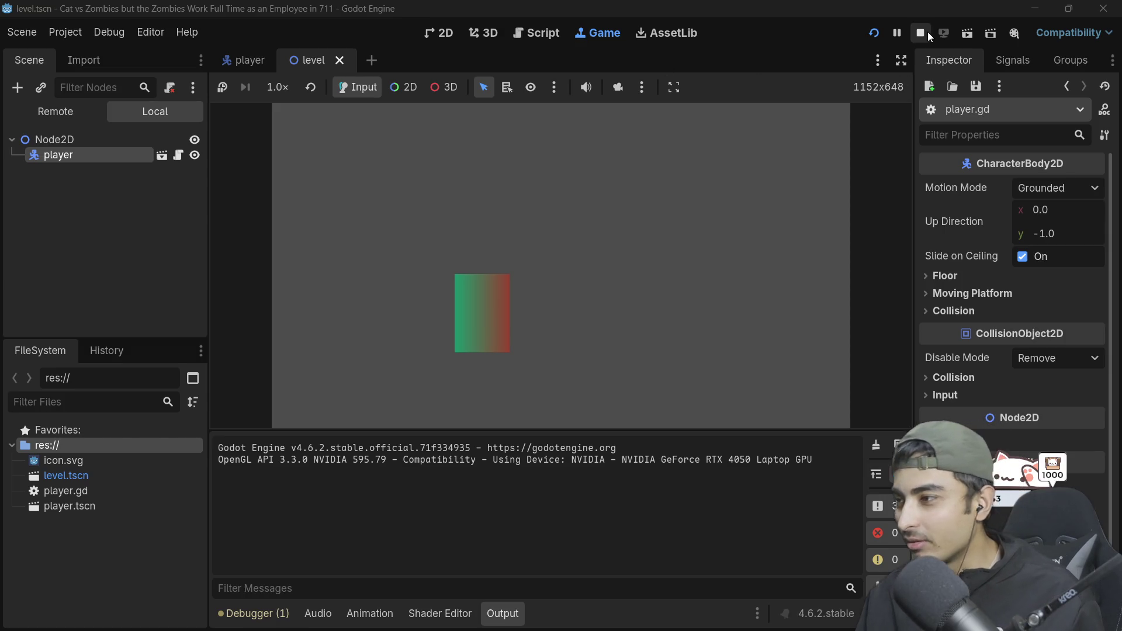
left_click(925, 33)
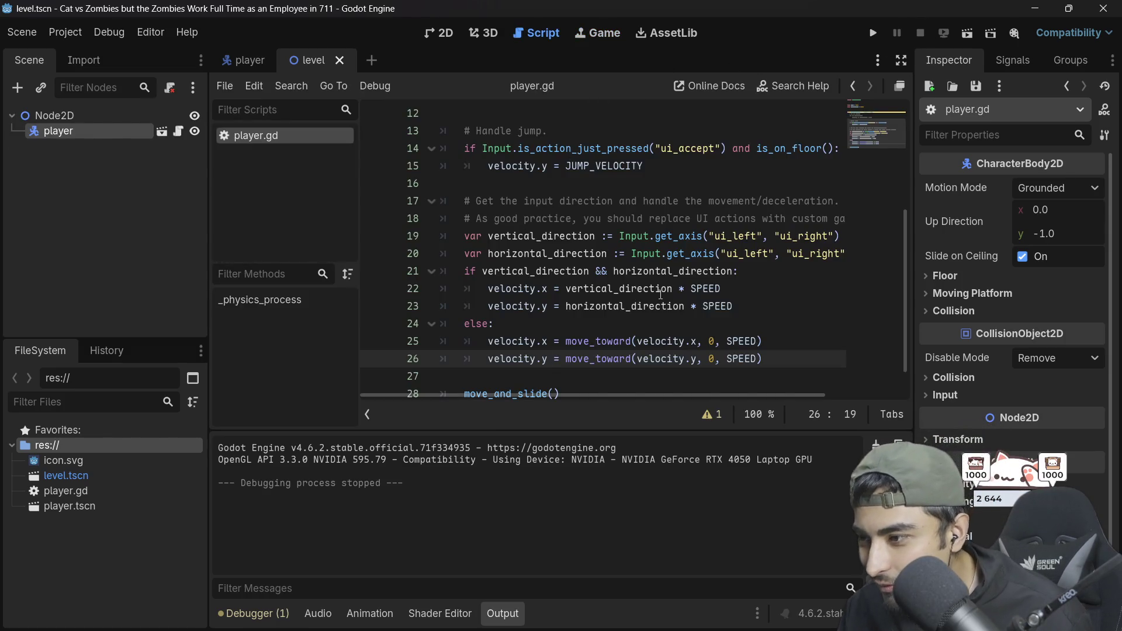
Step: Cut && horizontal_direction out of the line 21 if condition
left_click(741, 306)
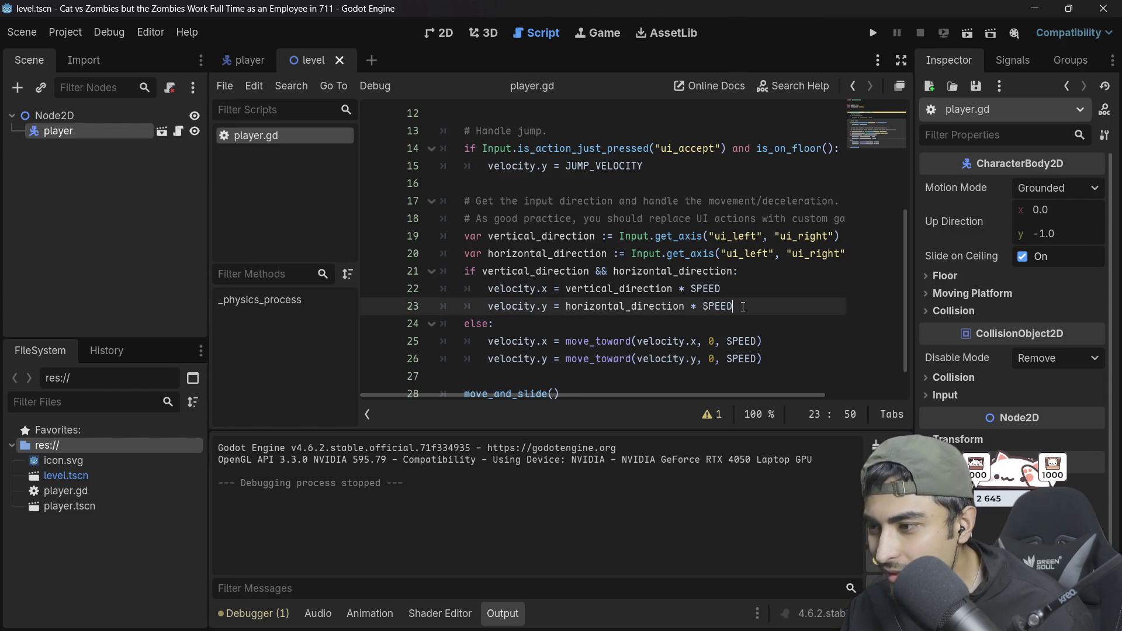
left_click_drag(735, 272, 596, 275)
key("ctrl+c")
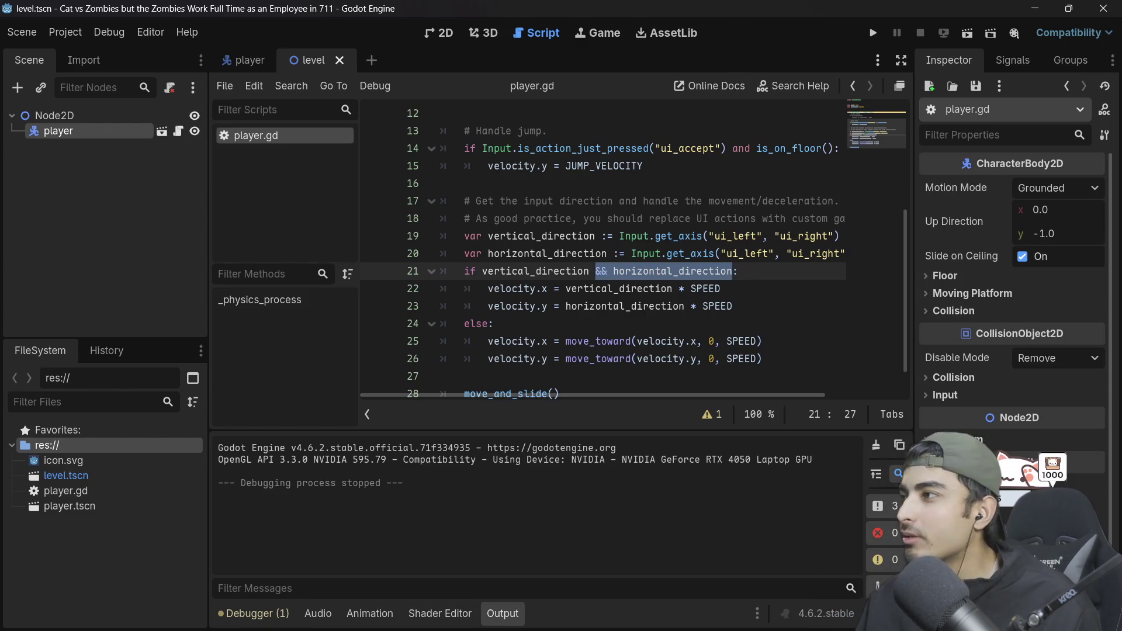
key("BackSpace")
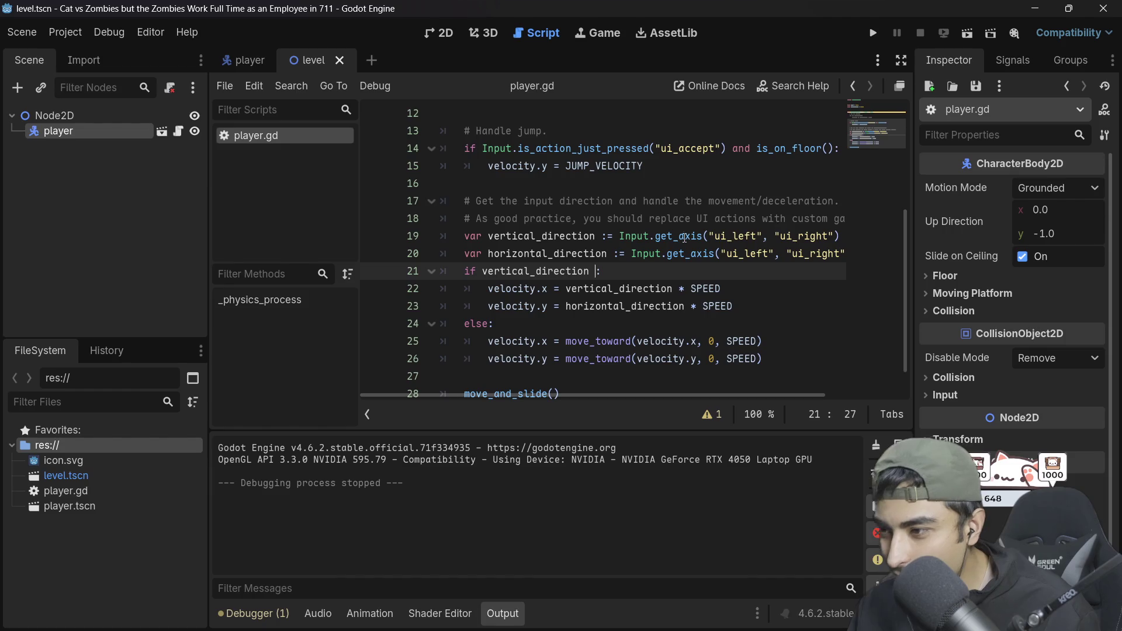
key("BackSpace")
Step: Add an 'if horizontal_direction:' check as line 23, save, and run the game
key("Down")
key("End")
key("Return")
key("BackSpace")
type("if")
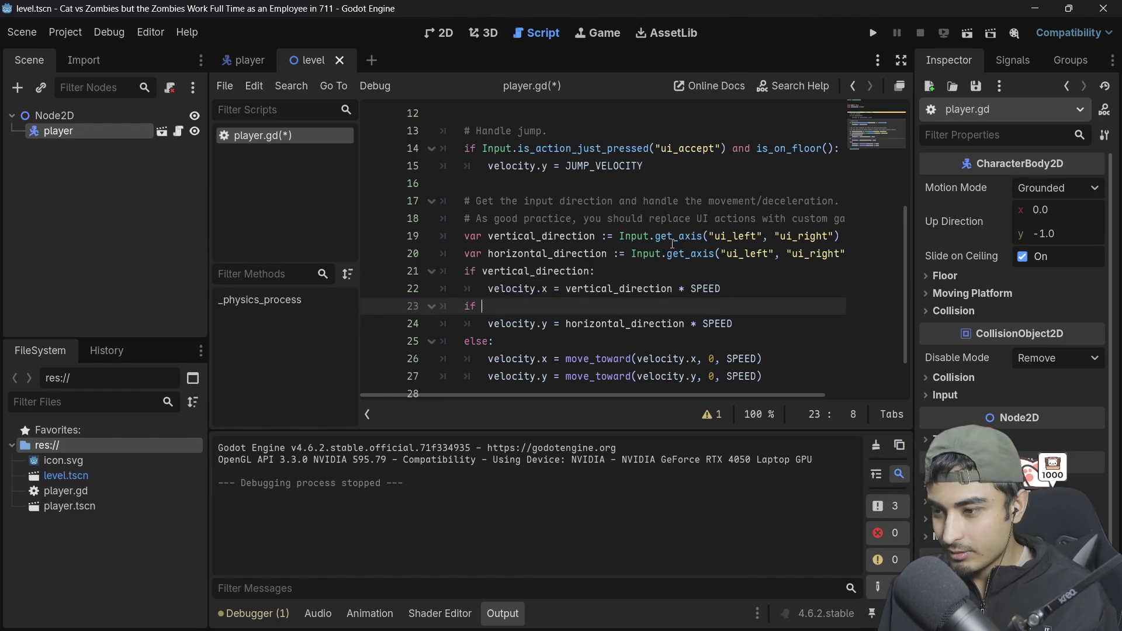
key("ctrl+v")
key("BackSpace")
key("BackSpace")
key("BackSpace")
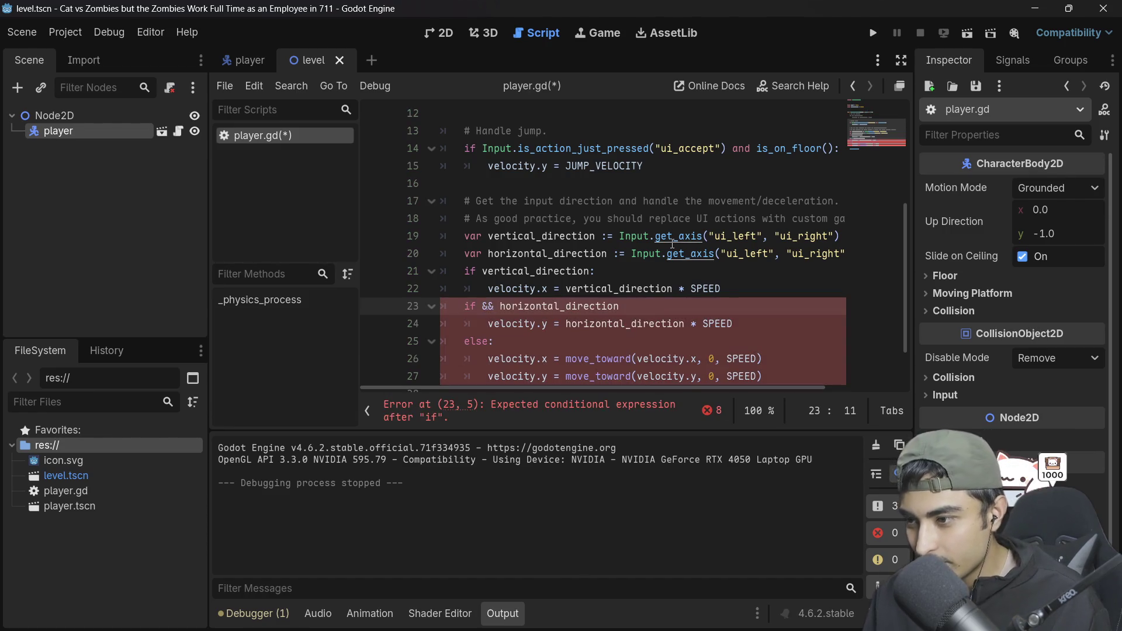
type("if")
key("End")
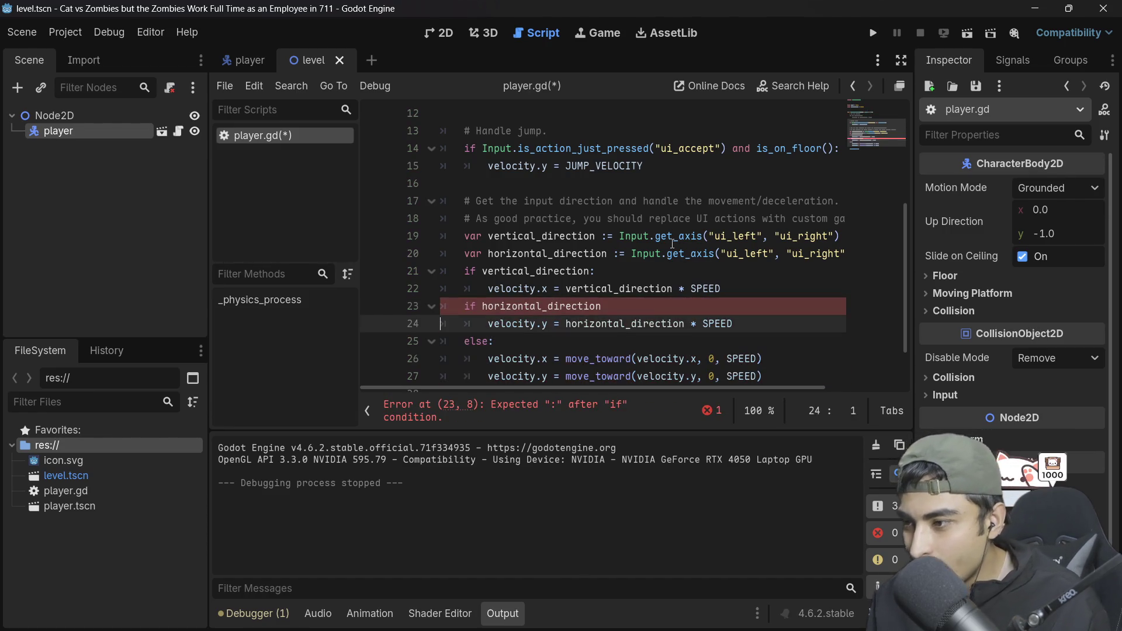
key("ctrl+s")
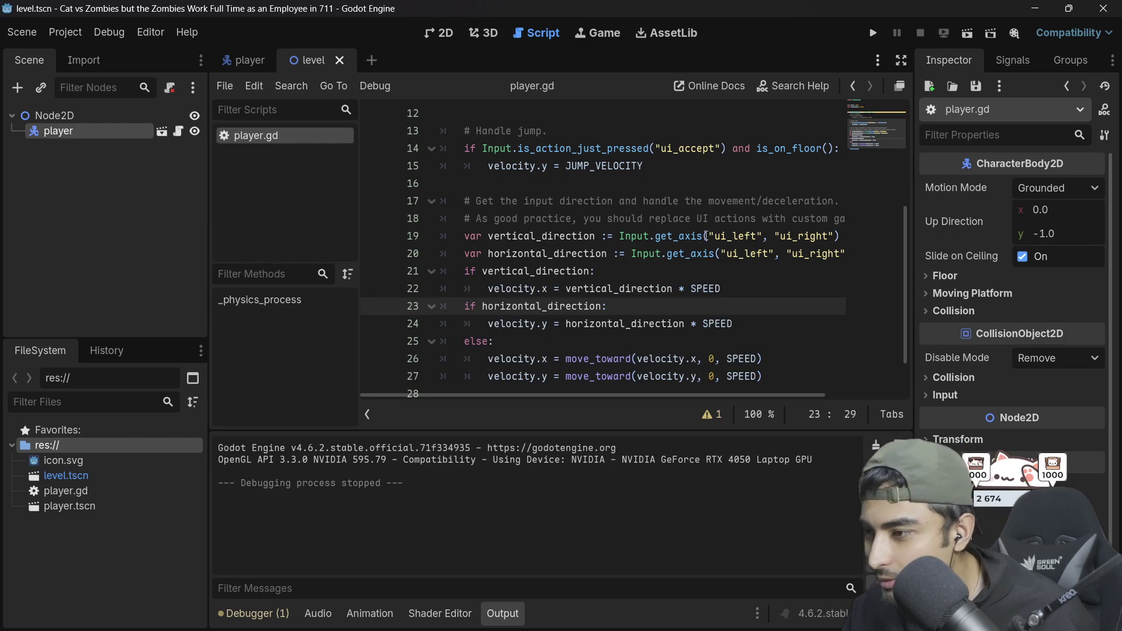
left_click(875, 37)
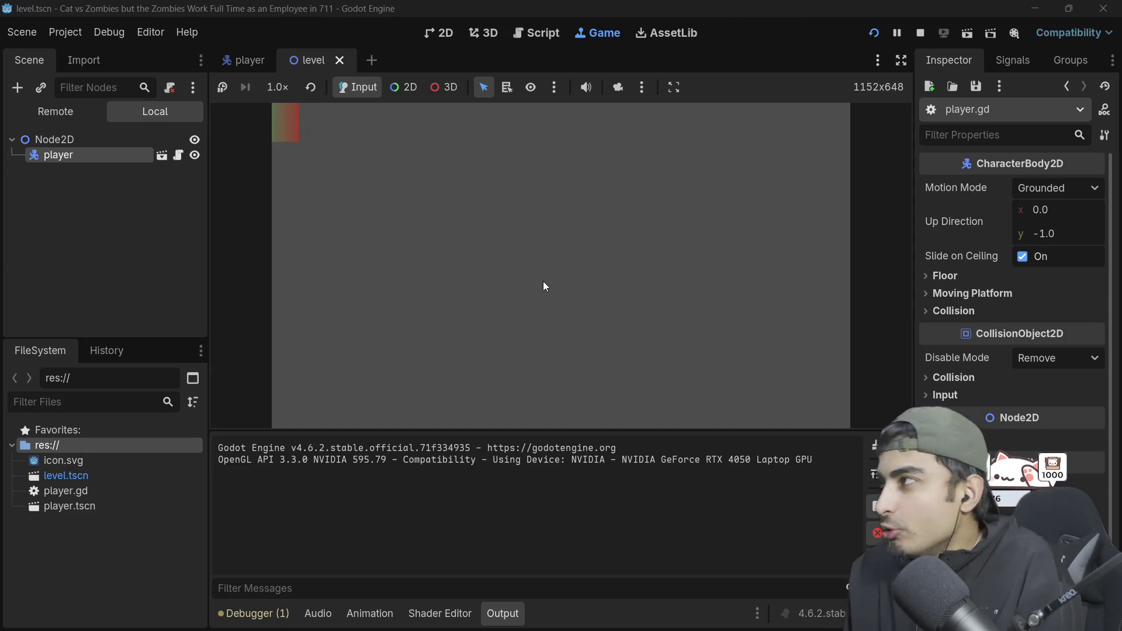
Step: Move the player down-right twice with Down+Right, then stop the game
key("Down")
key("Right")
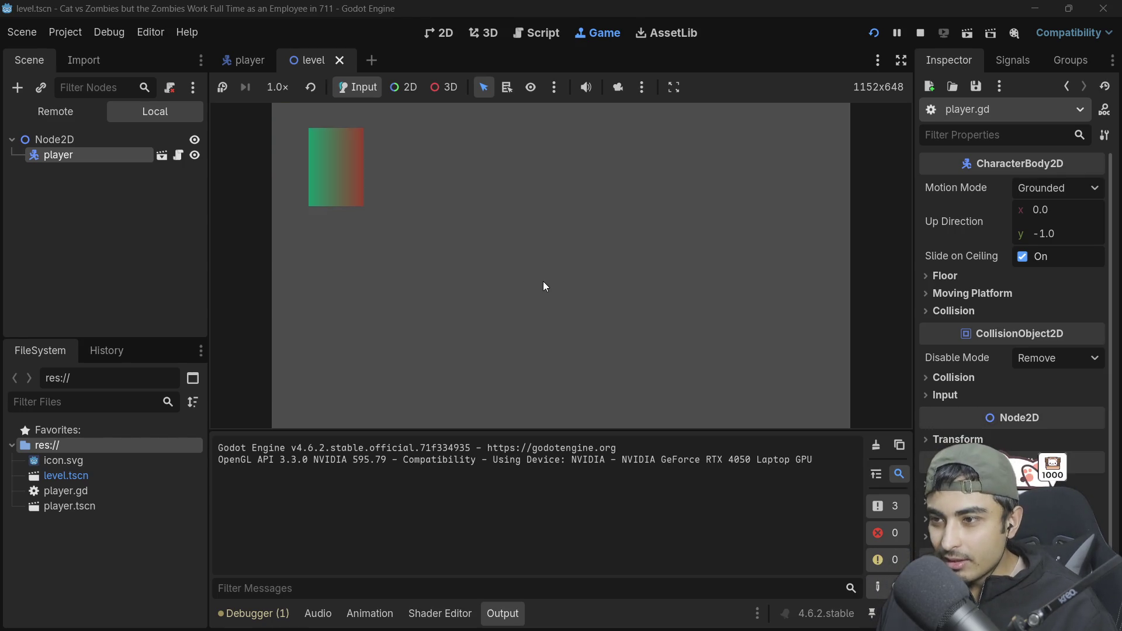
key("Down")
key("Right")
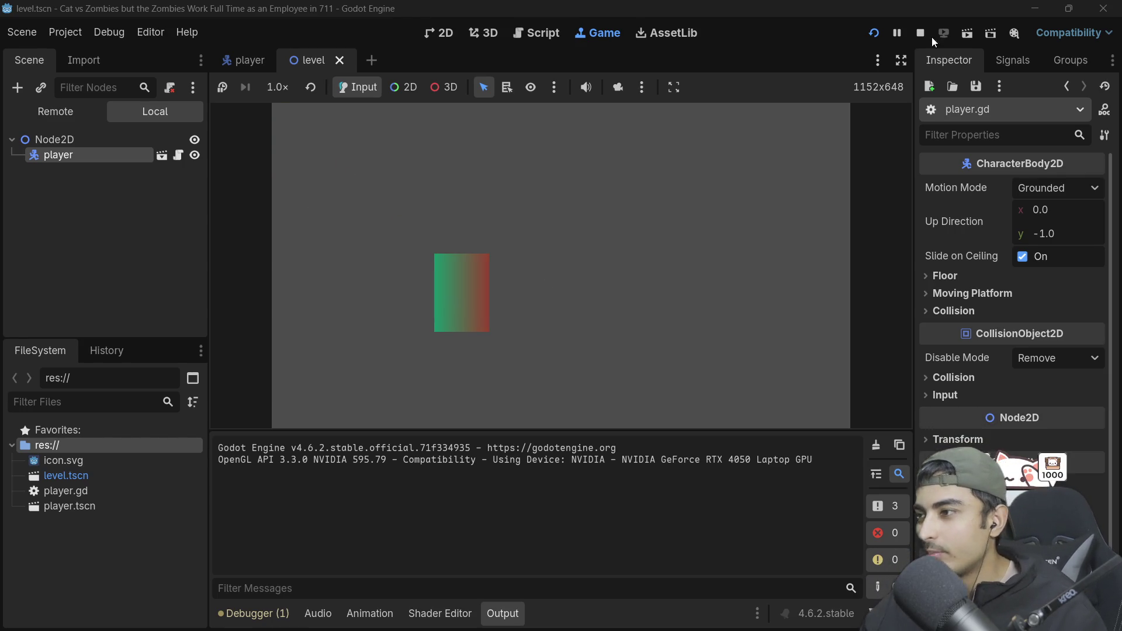
left_click(919, 33)
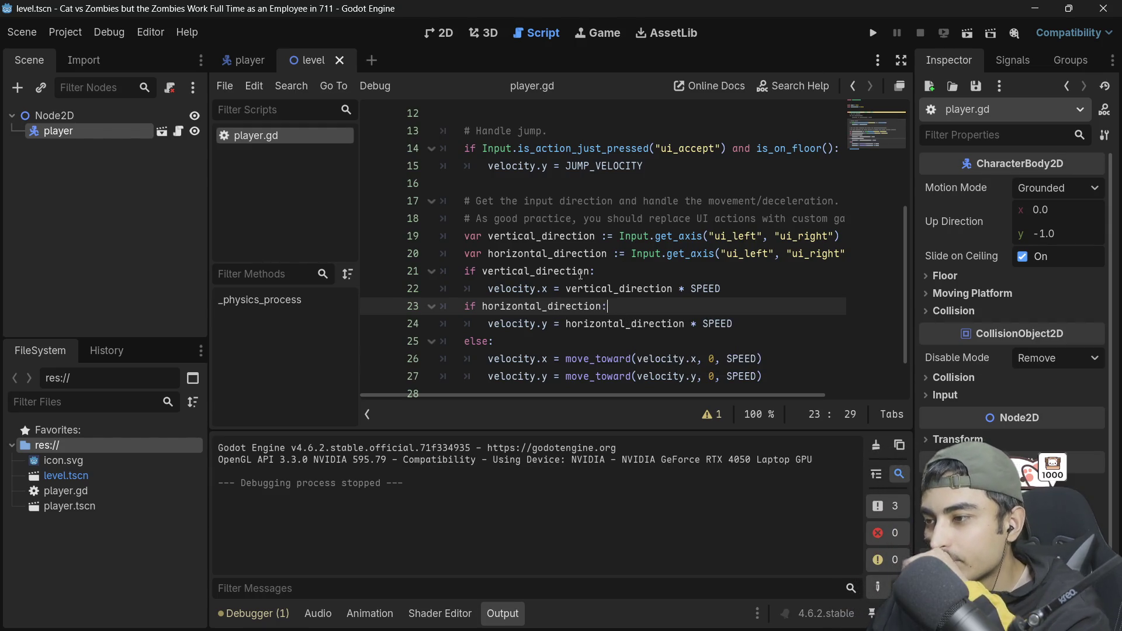
double_click(561, 270)
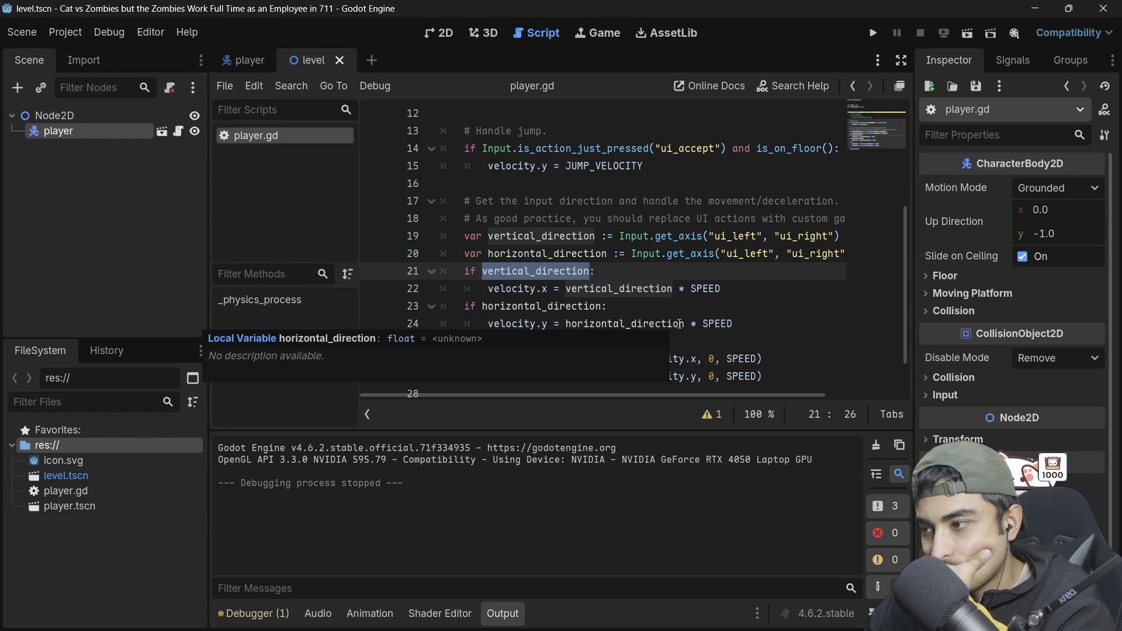
left_click(723, 256)
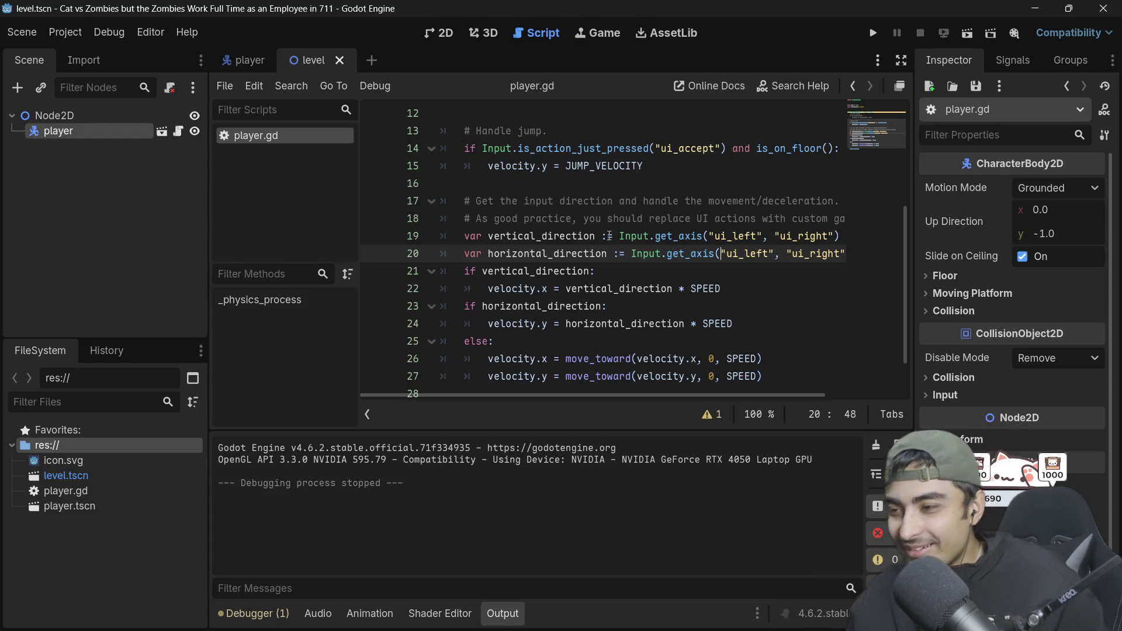
scroll(544, 333, "down", 1)
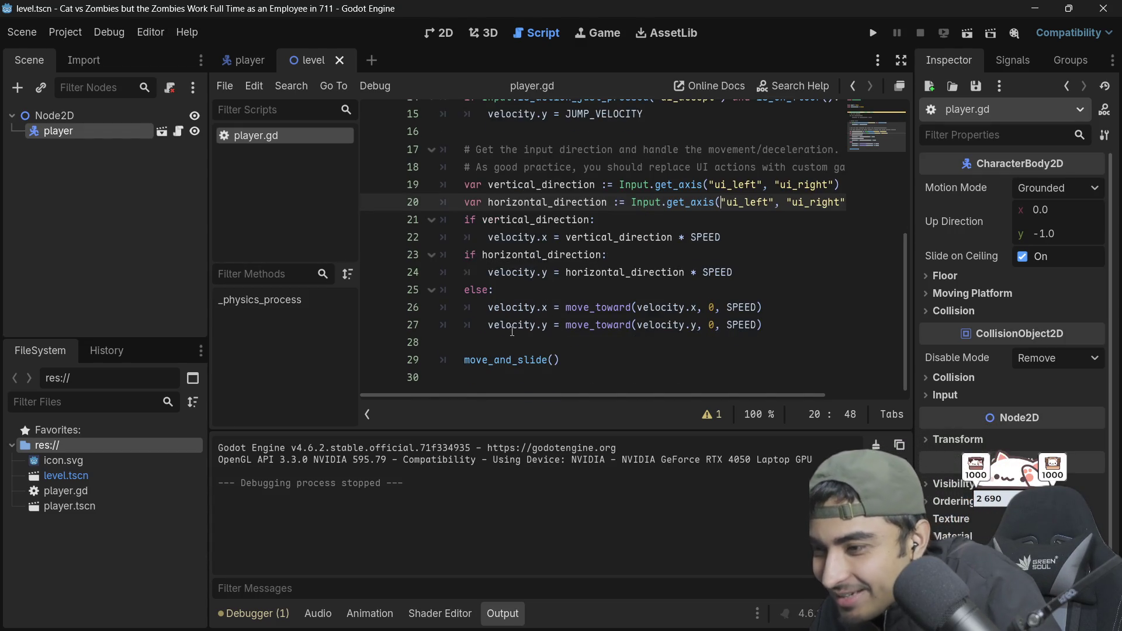
double_click(507, 272)
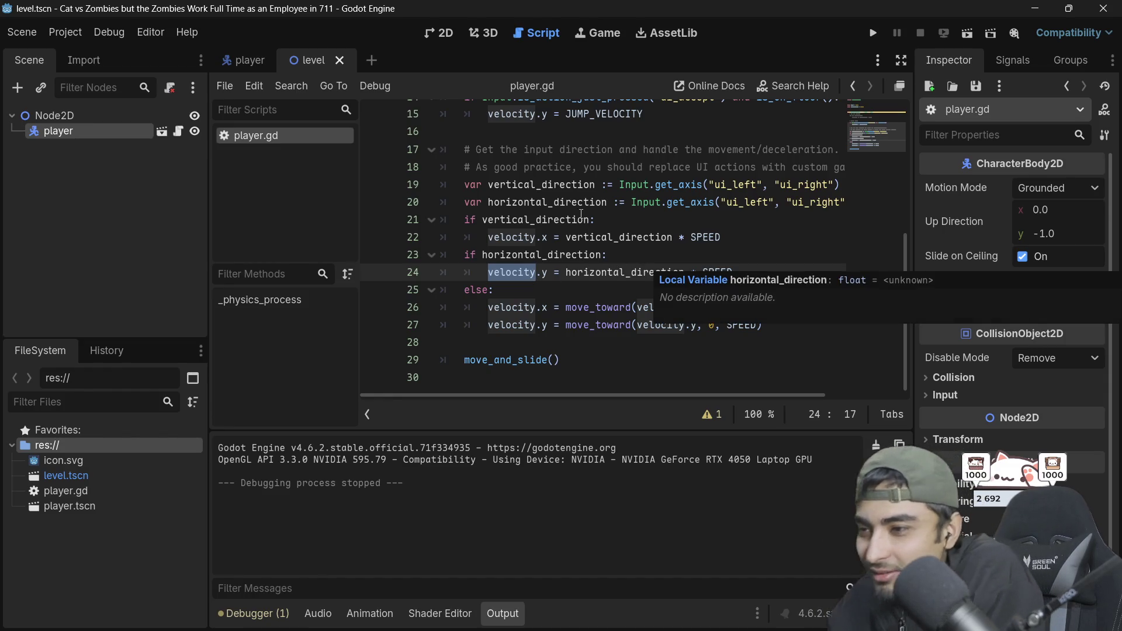
double_click(538, 203)
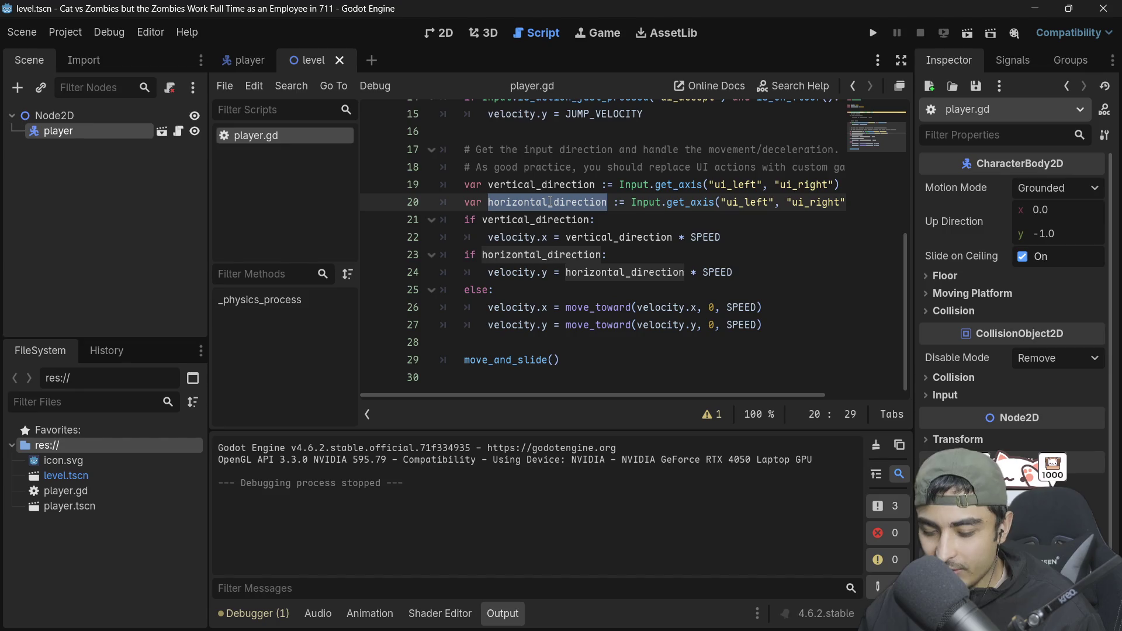
double_click(532, 220)
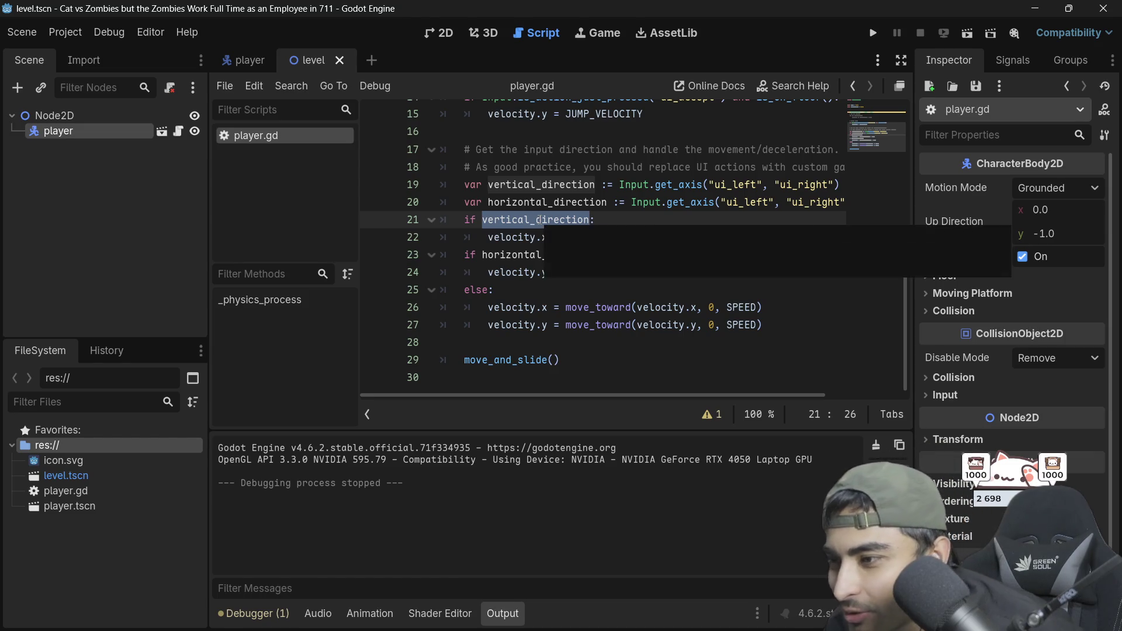
type("horizontal_direction")
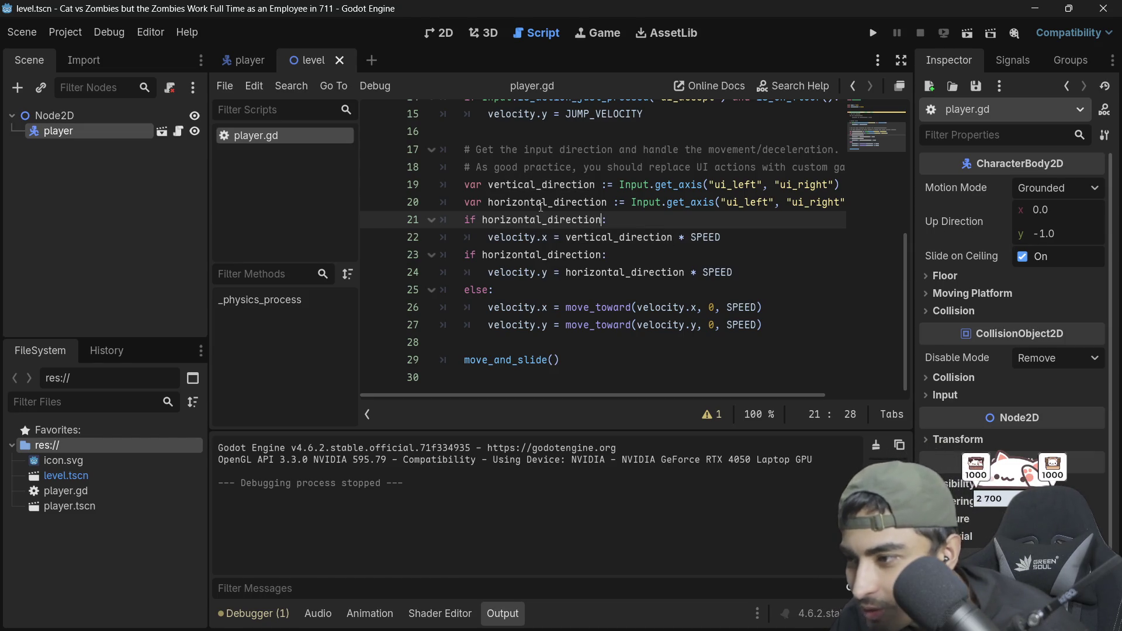
Step: Remove the separate horizontal_direction if and restore the combined vertical_direction && horizontal_direction condition
key("ctrl+z")
key("ctrl+z")
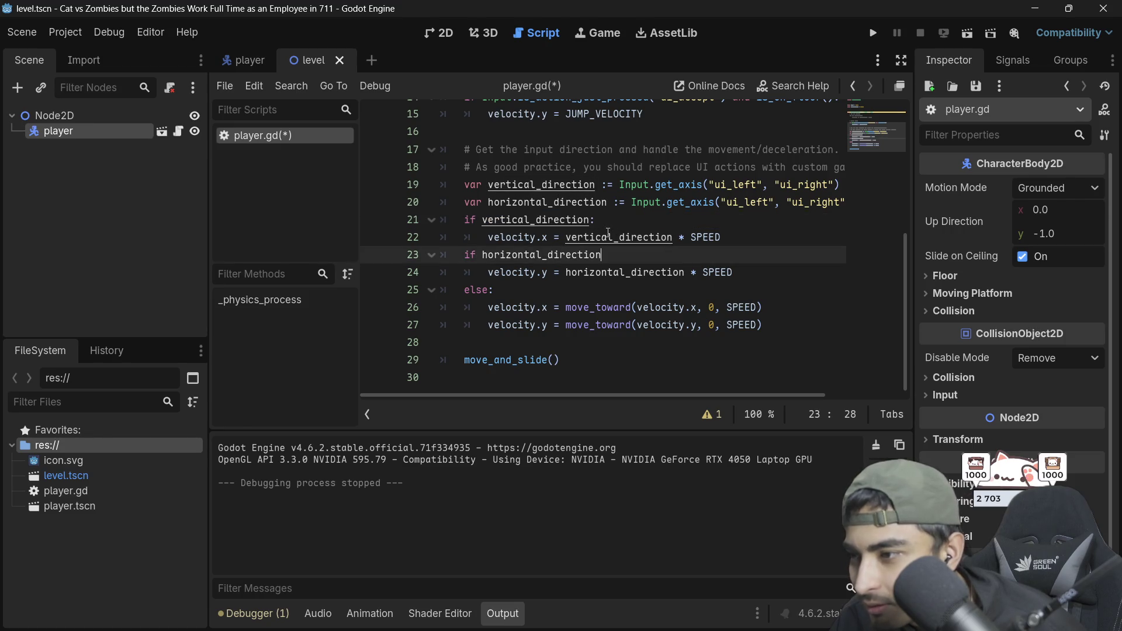
key("ctrl+shift+Left")
key("BackSpace")
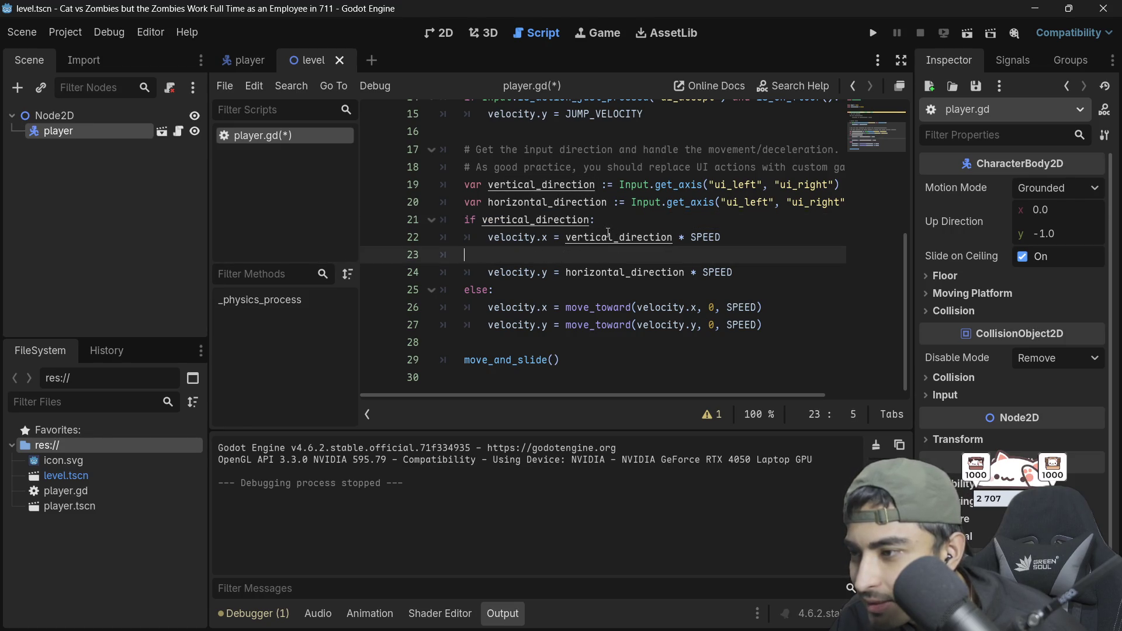
key("BackSpace")
key("BackSpace")
key("Up")
key("Left")
type("&& horizontal_direction")
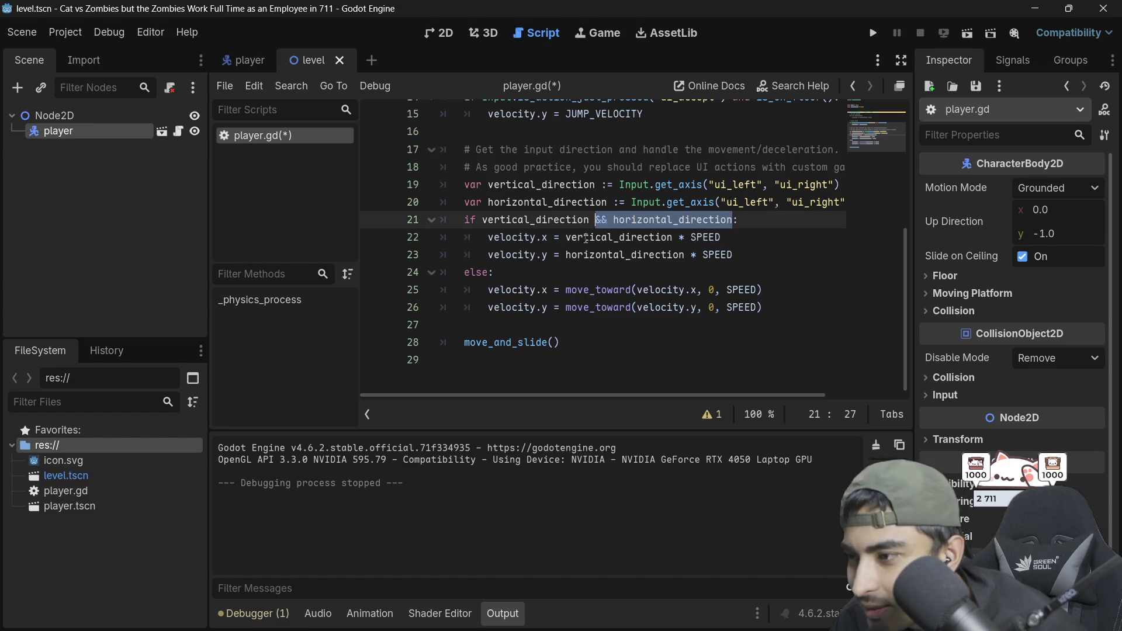
Step: Swap the axes so line 22 sets velocity.y and line 23 sets velocity.x, then save
left_click(547, 232)
key("BackSpace")
type("y")
left_click(550, 254)
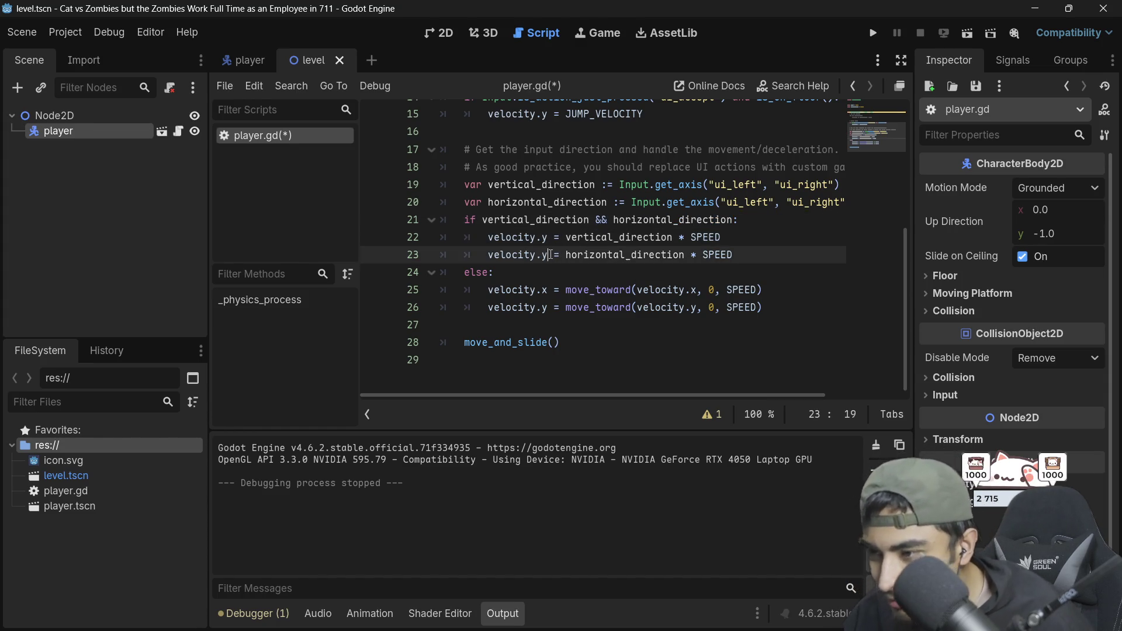
key("BackSpace")
type("x")
key("ctrl+s")
left_click(748, 245)
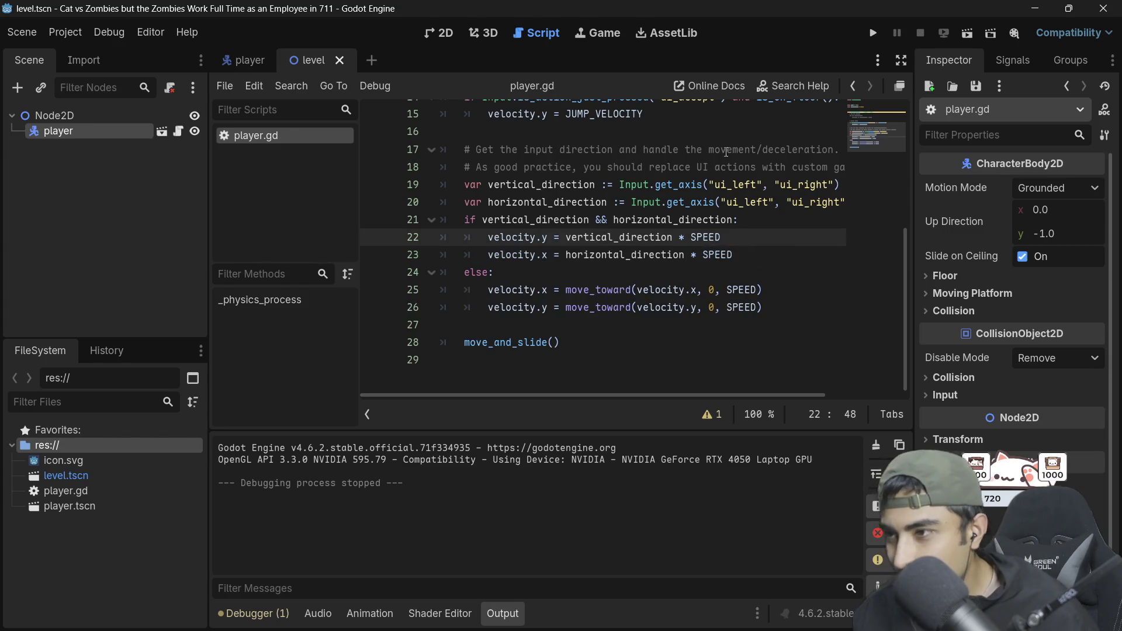
Step: Run the game, move the player diagonally down-right, and stop it
left_click(872, 33)
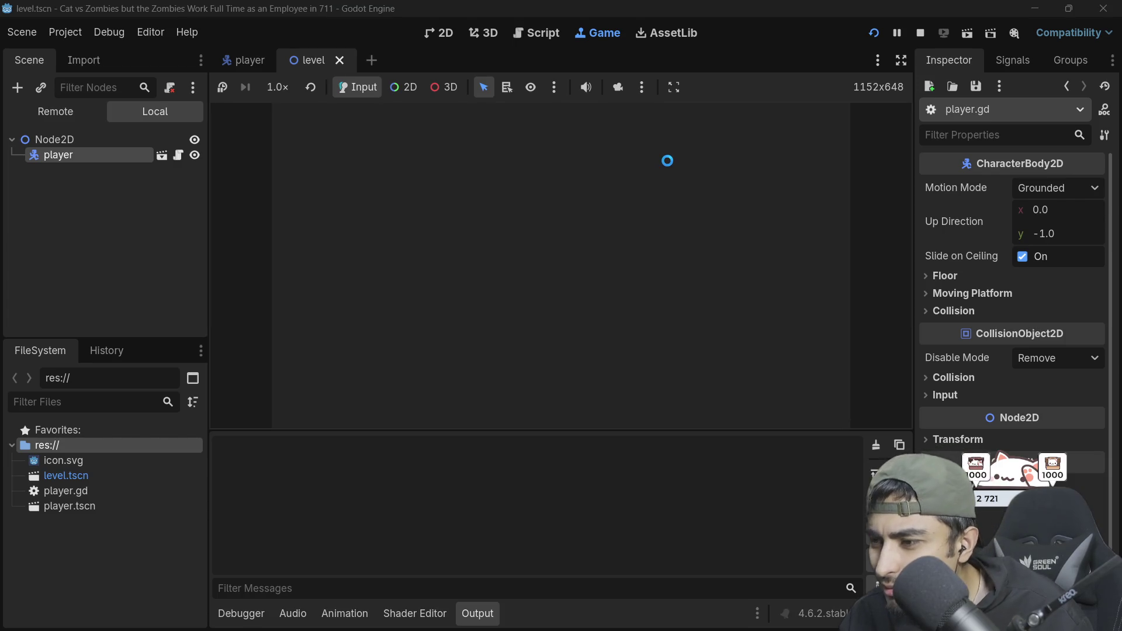
key("Down")
key("Right")
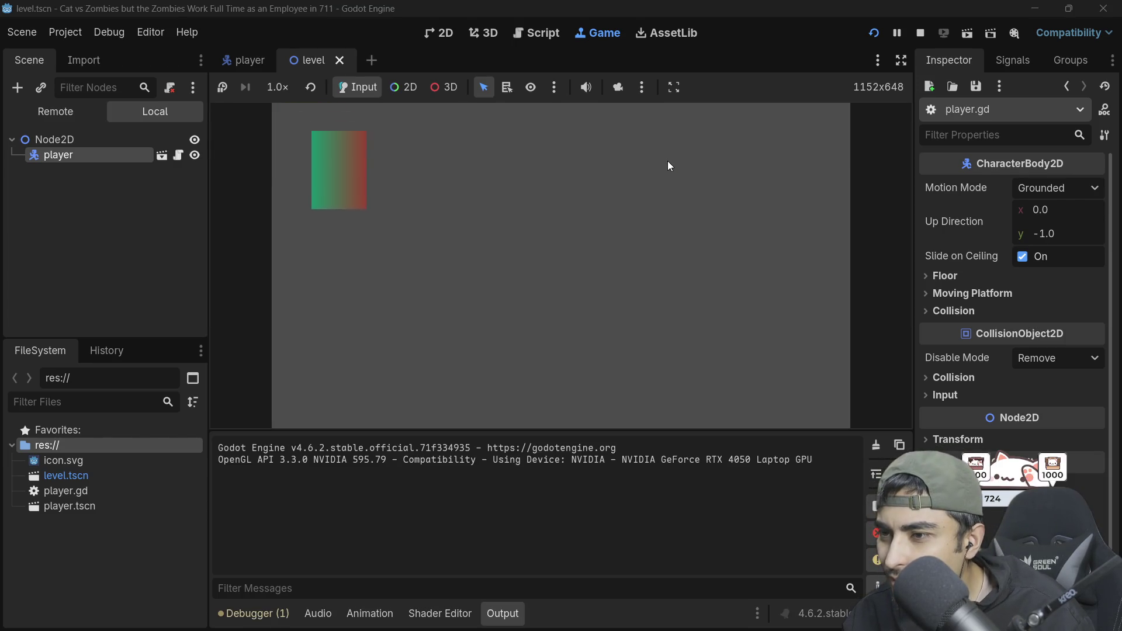
key("Down")
key("Right")
left_click(920, 33)
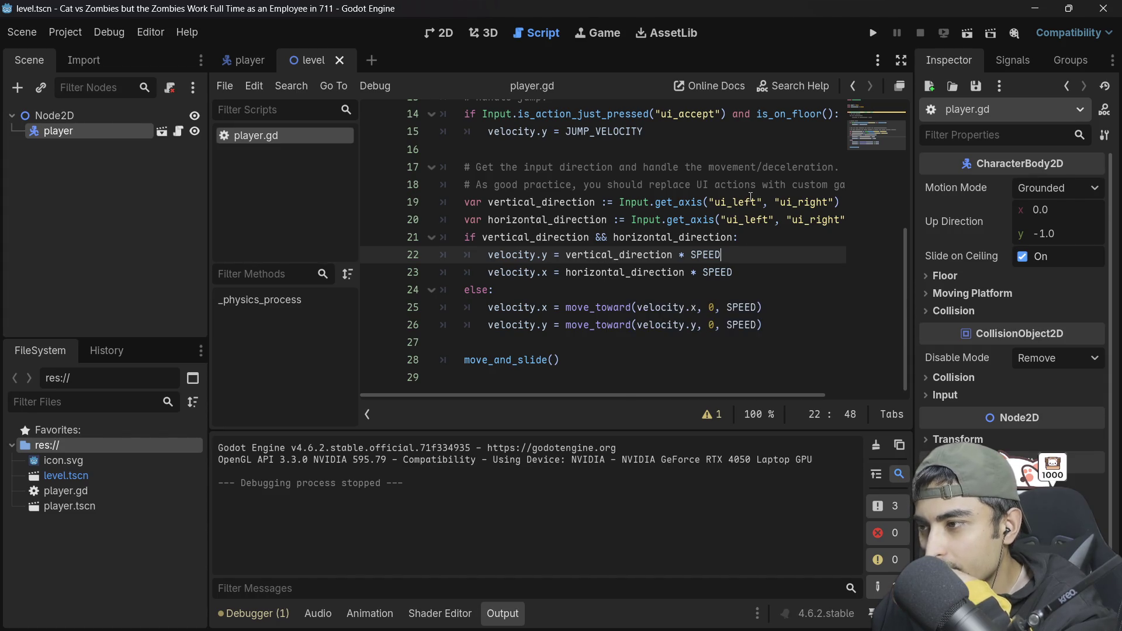
left_click_drag(758, 201, 734, 202)
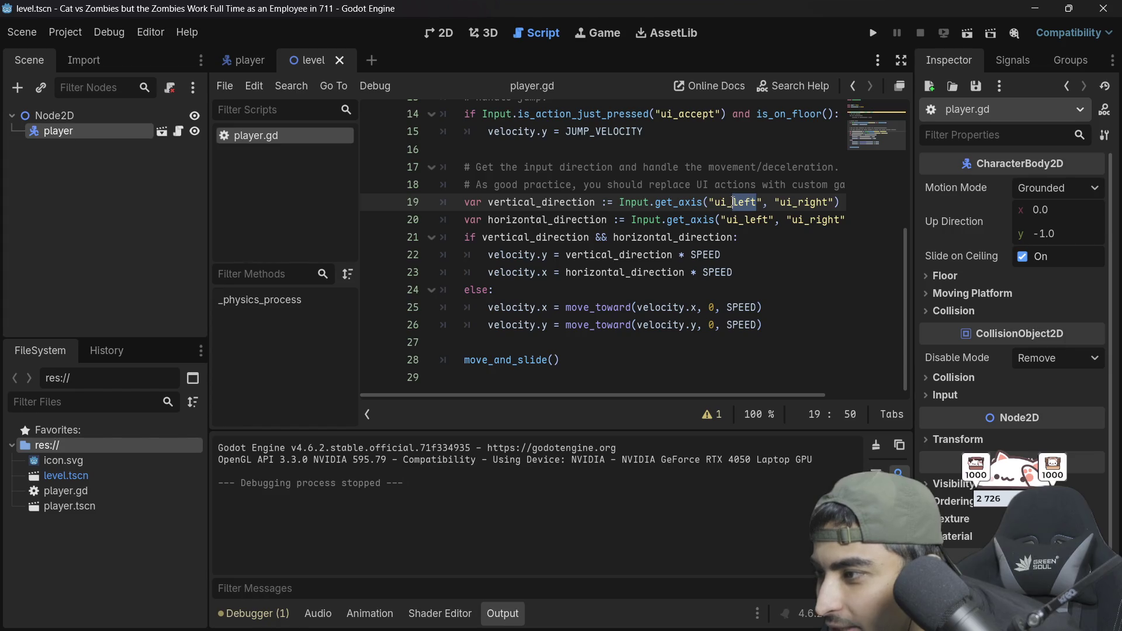
Step: Change line 19 to ui_up and ui_down, save, then run and stop the game
type("up")
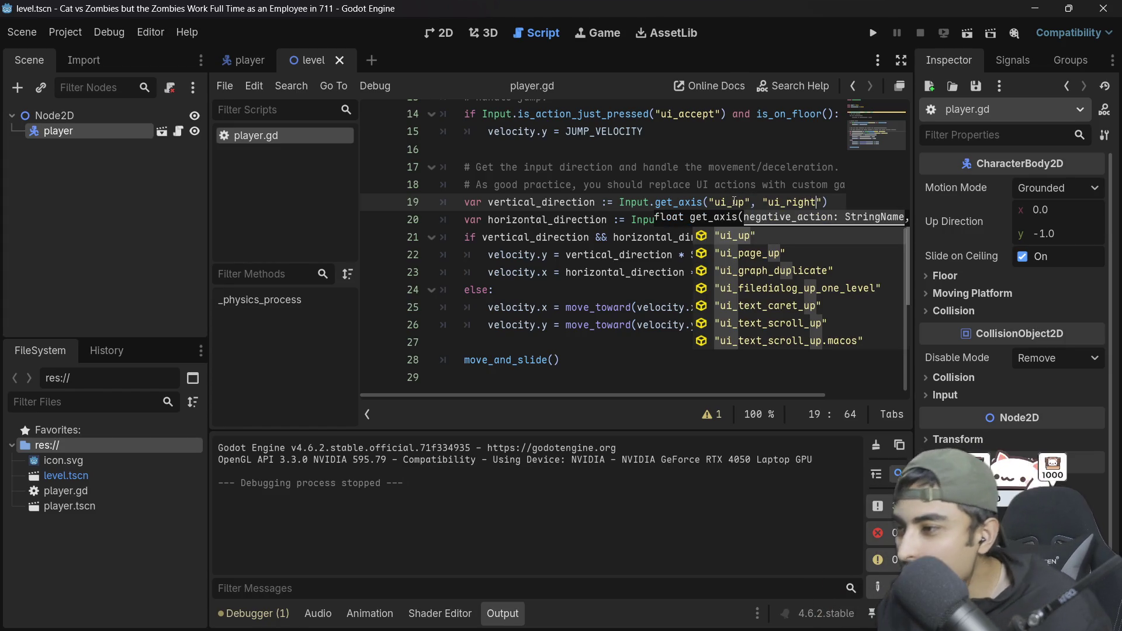
key("BackSpace")
key("BackSpace")
key("BackSpace")
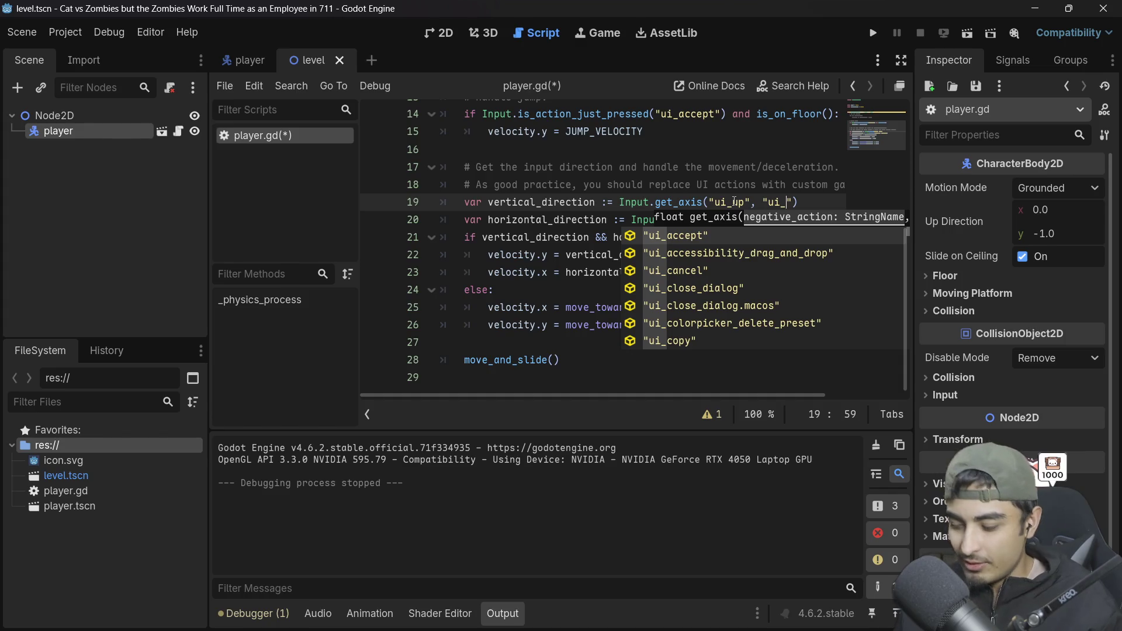
type("down")
key("ctrl+s")
left_click(655, 201)
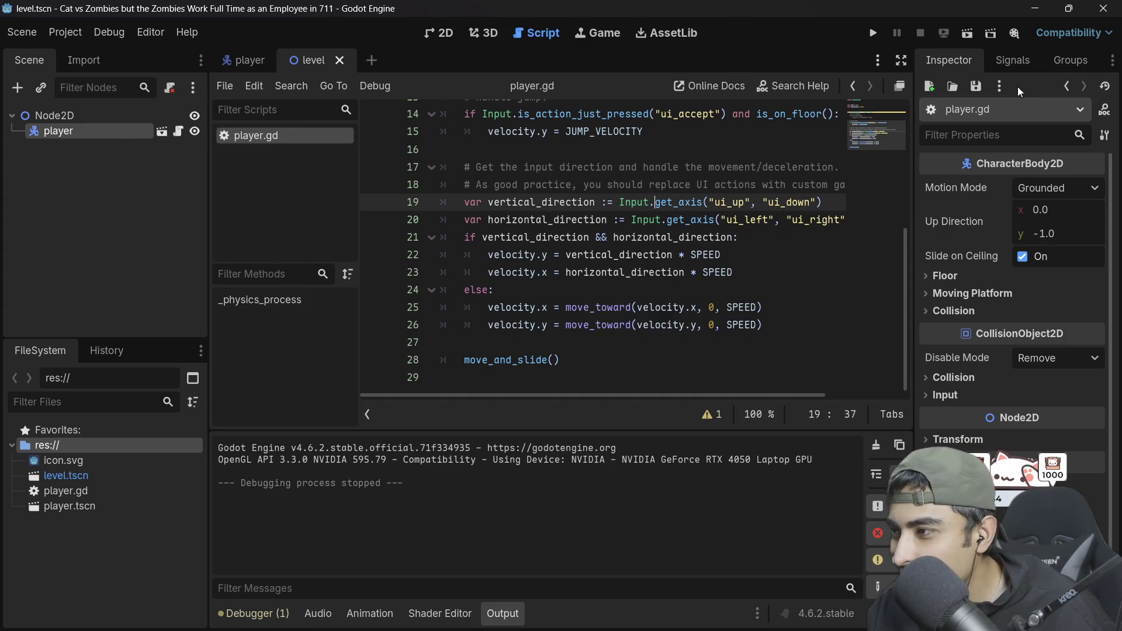
left_click(877, 36)
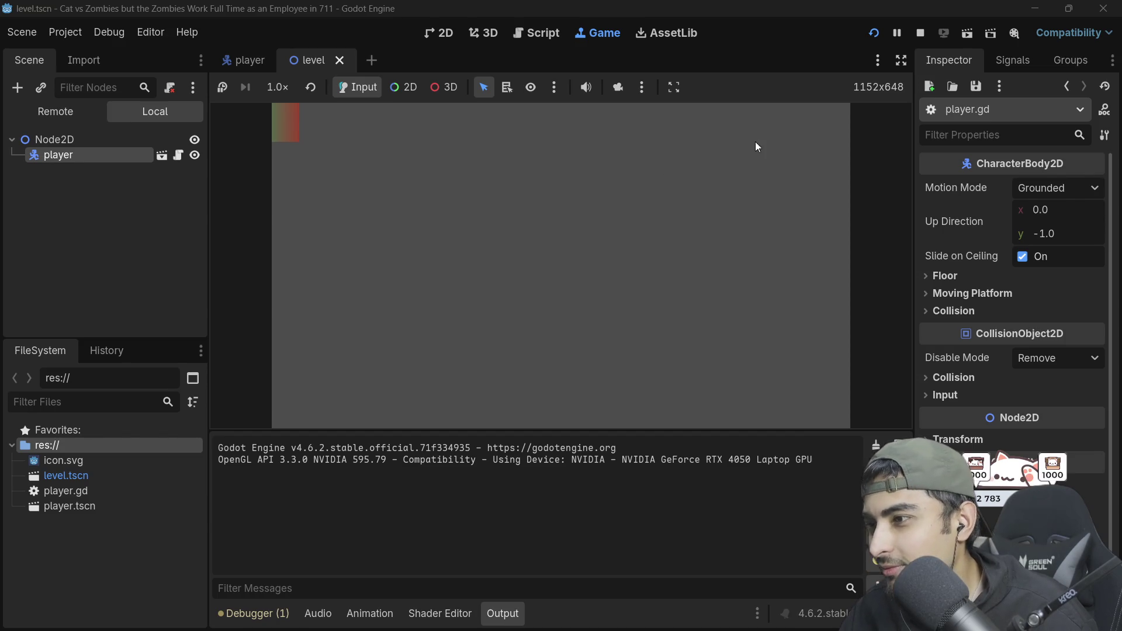
left_click(921, 33)
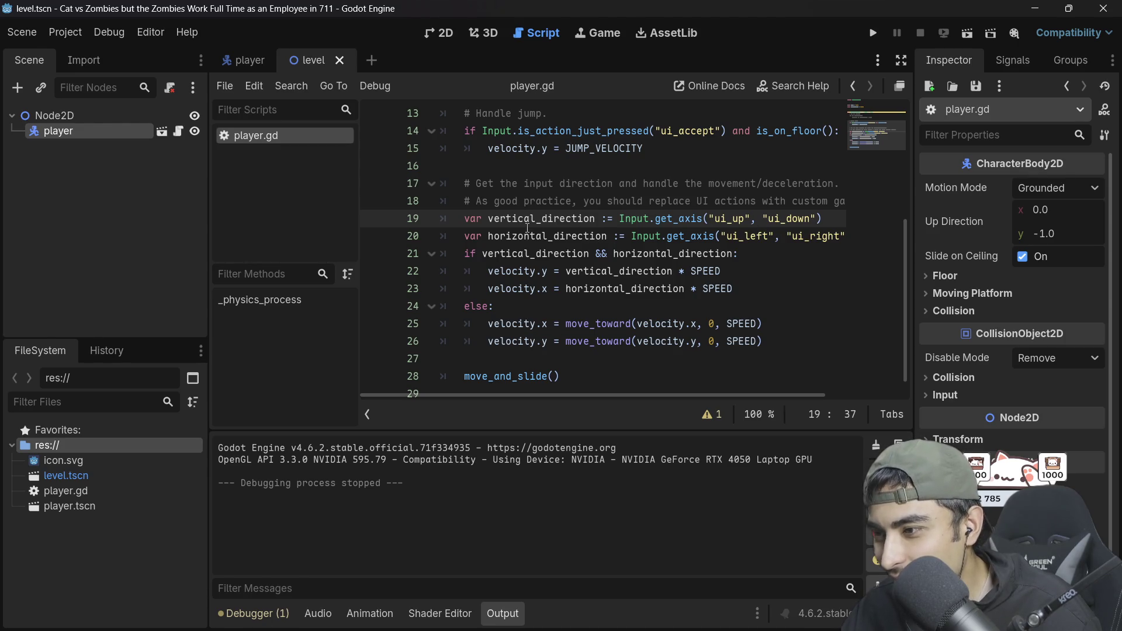
double_click(723, 218)
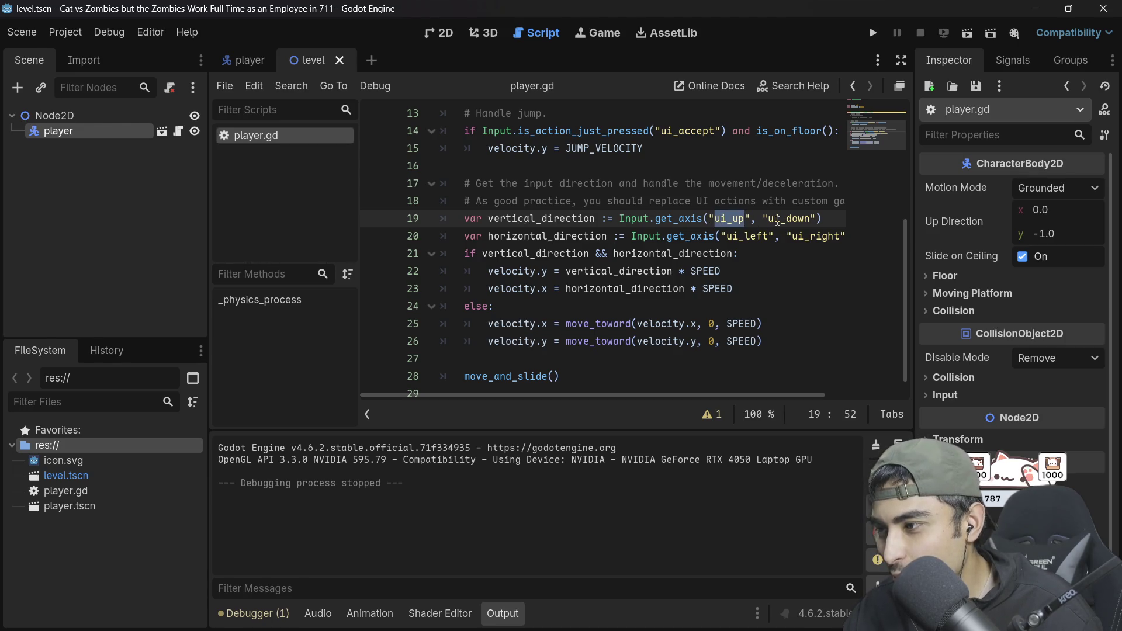
double_click(777, 219)
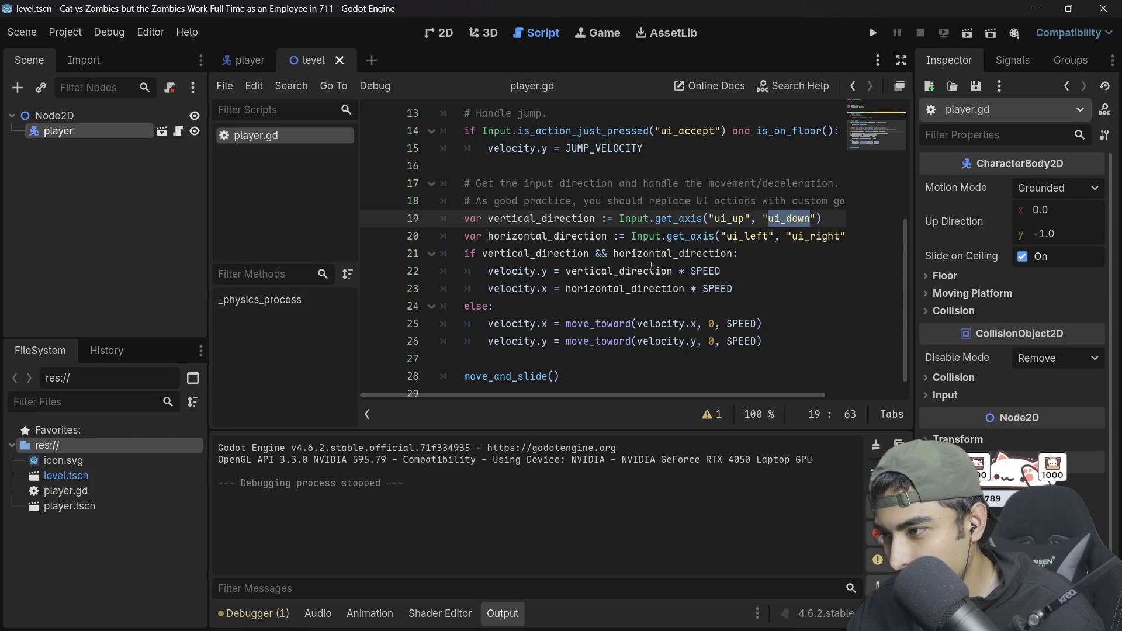
left_click_drag(605, 392, 702, 391)
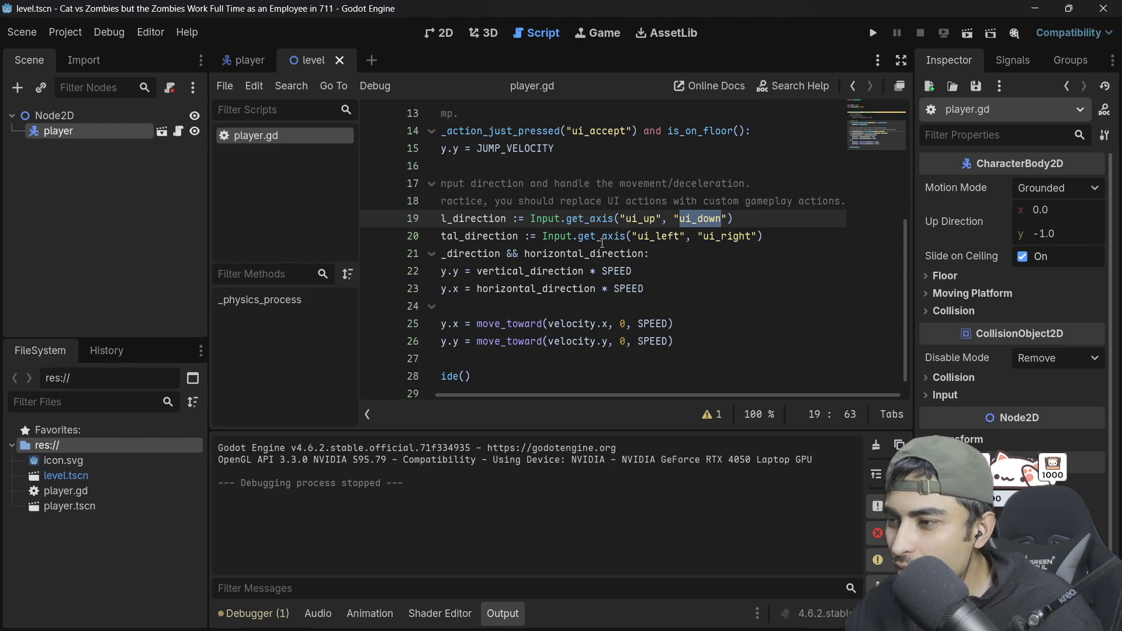
mouse_move(603, 243)
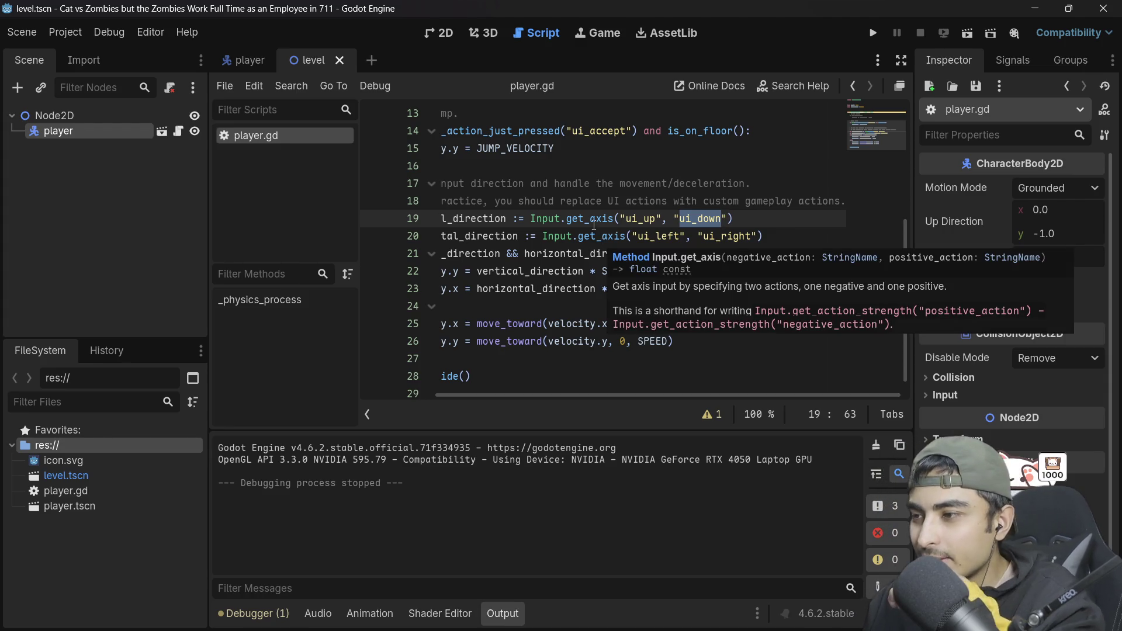
double_click(593, 220)
Step: Delete get_axis from line 19 and browse the Input method suggestions down to get_vector
key("BackSpace")
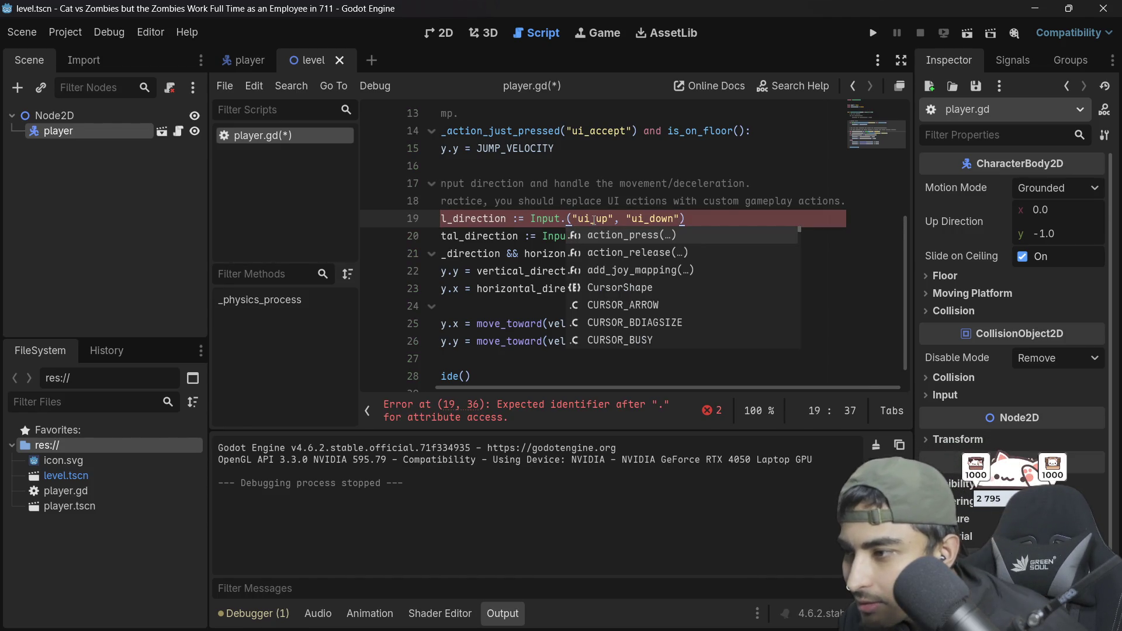
key("Down")
key("Down")
key("Down")
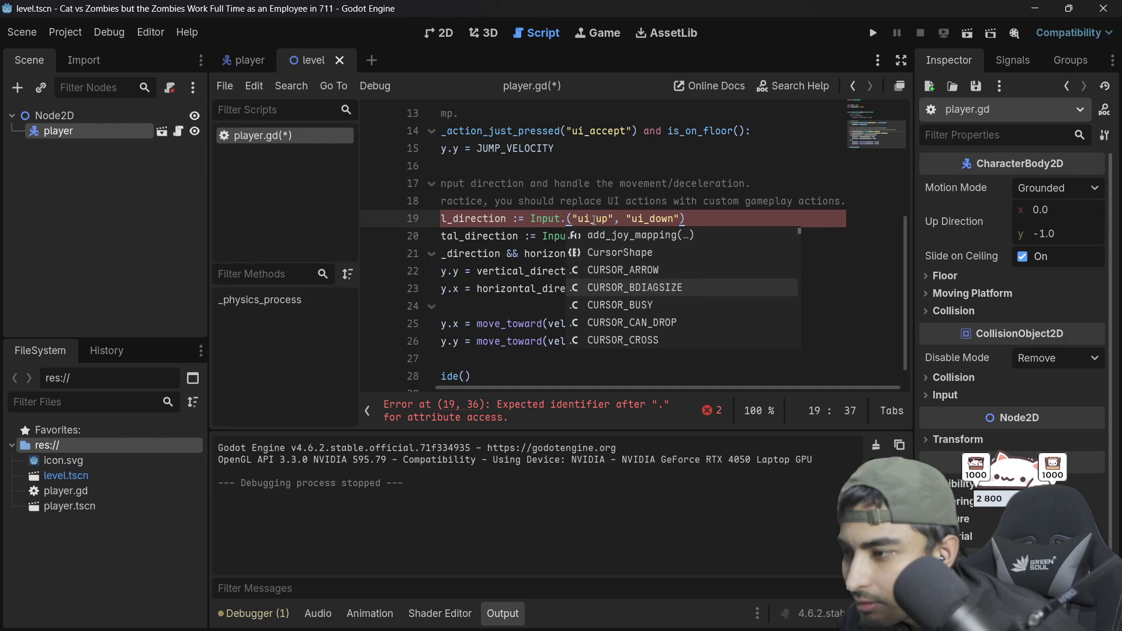
key("Down")
key("Down")
key("Down")
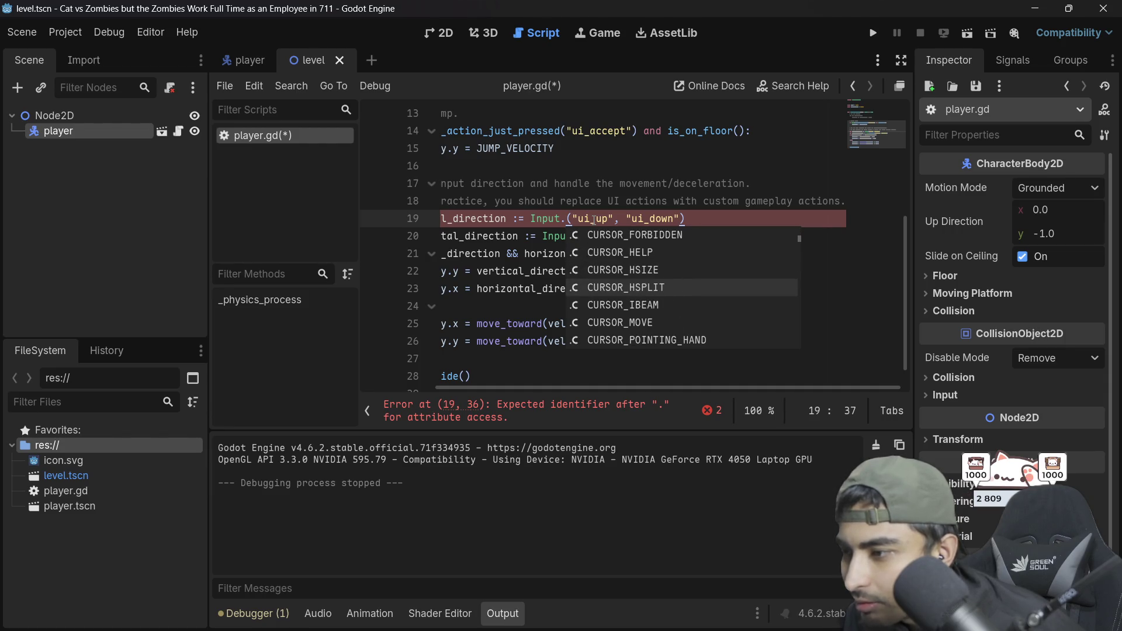
key("Down")
key("Down")
key("Down")
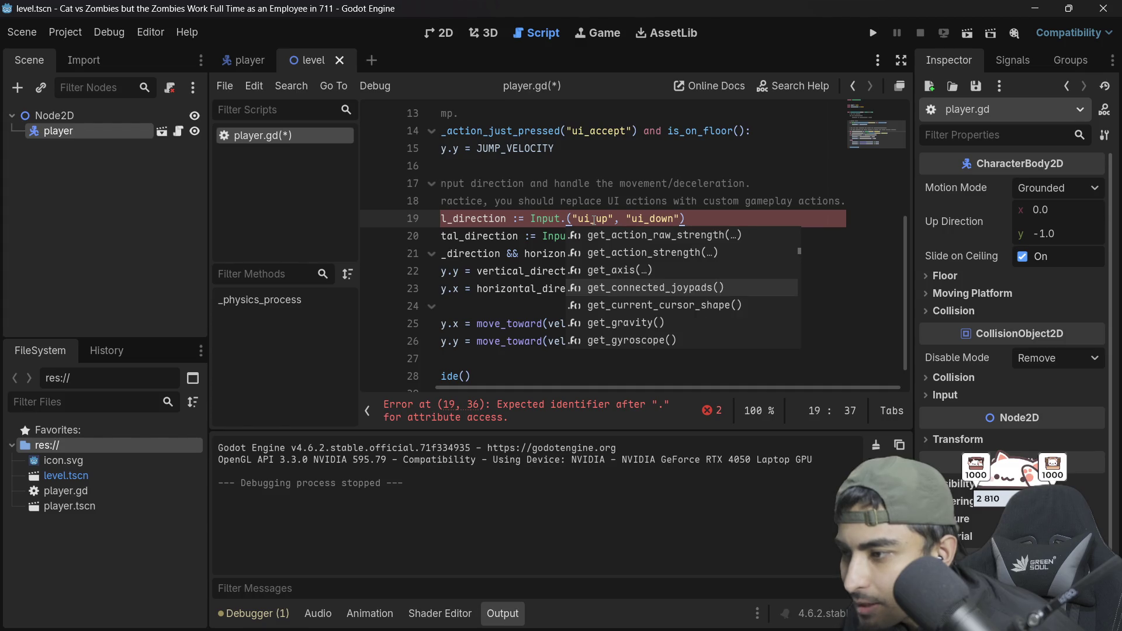
key("Down")
key("Down")
key("Down")
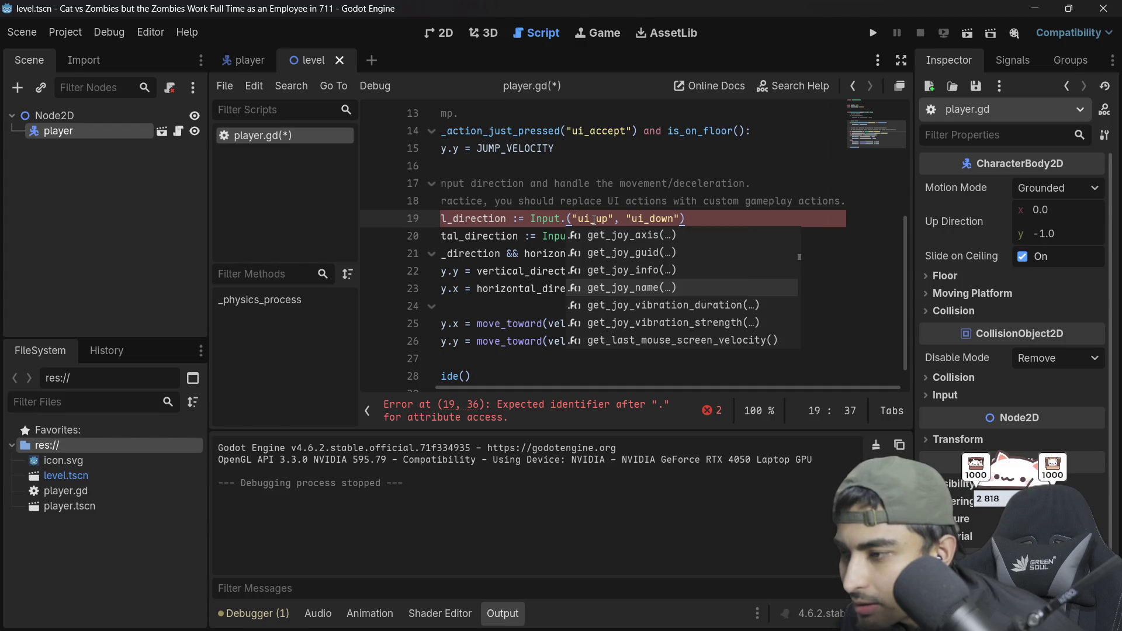
key("Down")
key("Down")
key("Down")
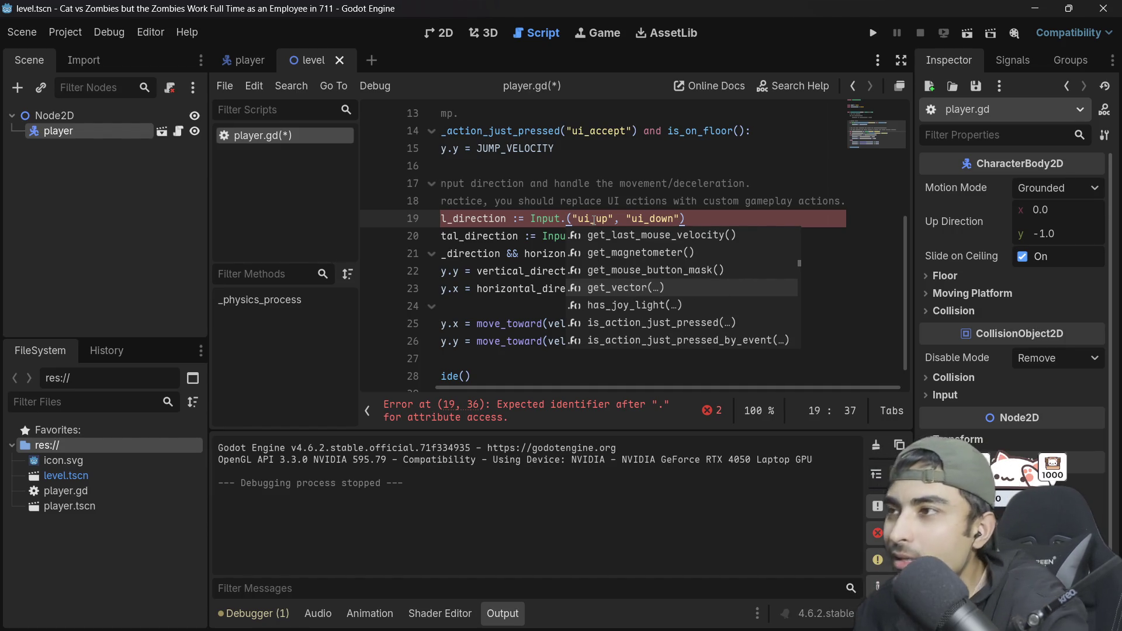
Step: Keep reviewing the remaining Input methods in the autocomplete list, then zoom the script editor
key("Down")
key("Down")
key("Down")
key("Up")
key("Up")
key("Up")
key("Down")
key("Down")
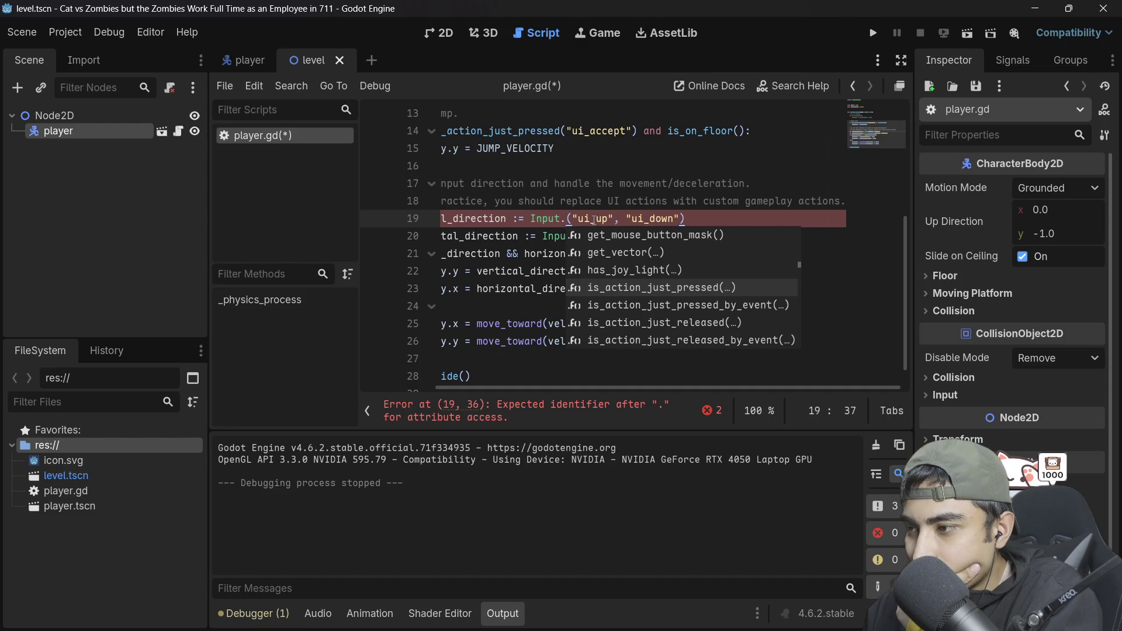
key("Down")
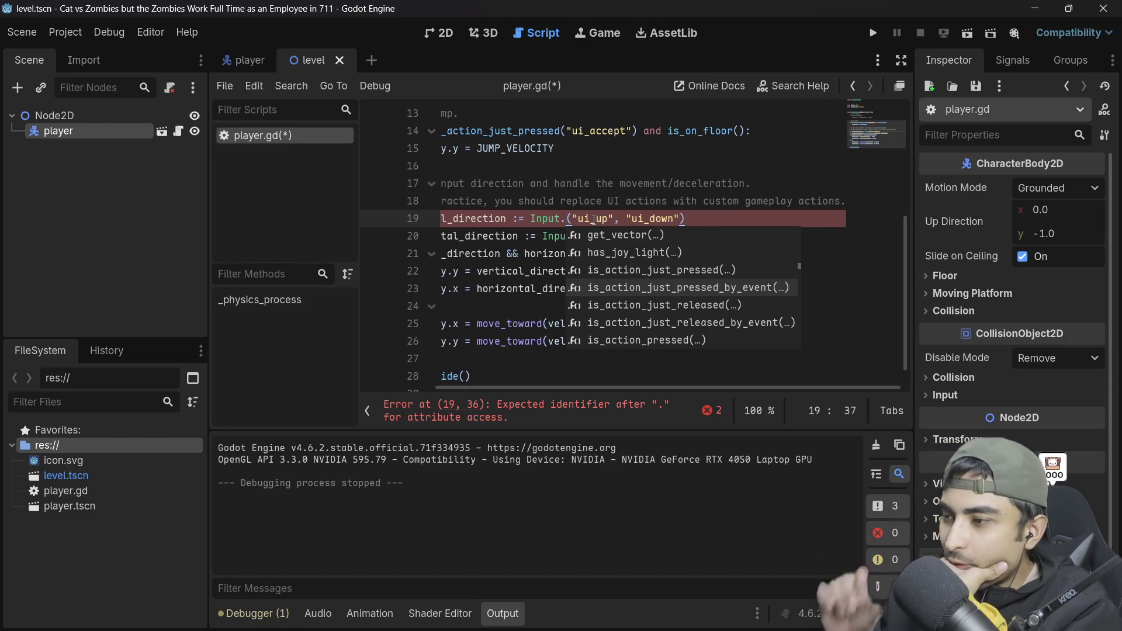
key("Down")
key("Down")
key("Down")
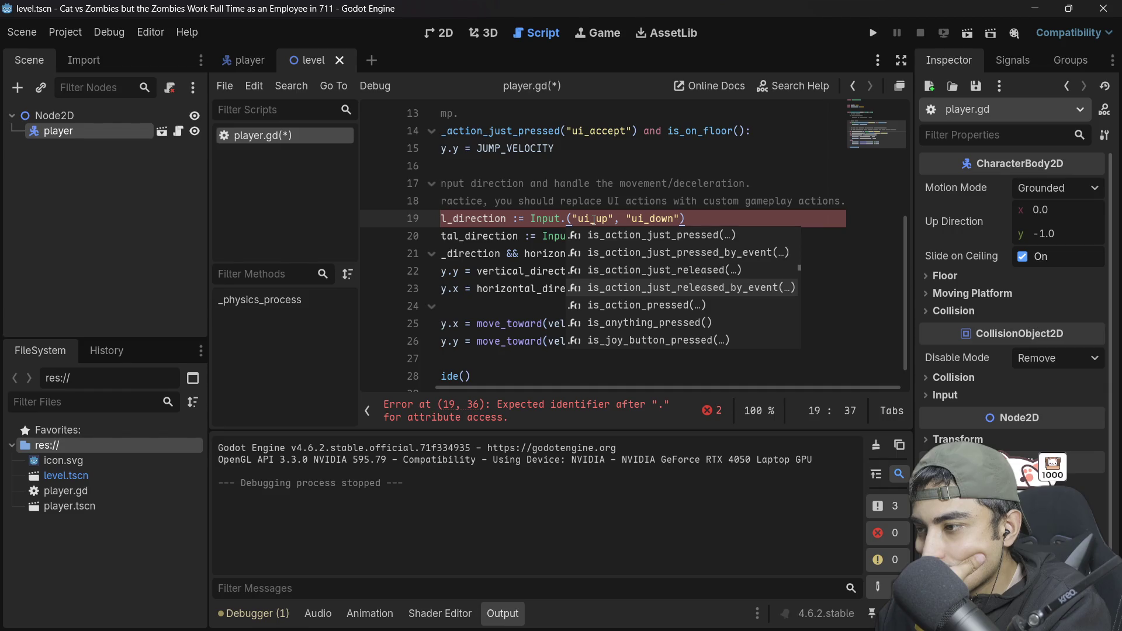
key("Down")
key("Down")
key("Down")
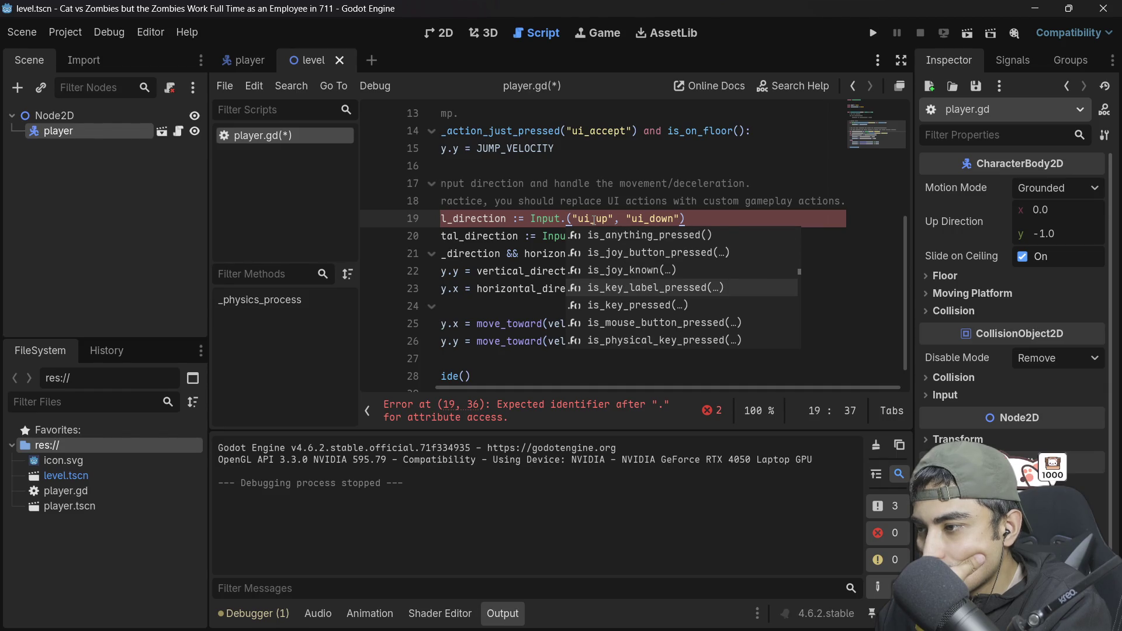
key("Down")
key("Up")
key("Down")
key("Down")
key("Up")
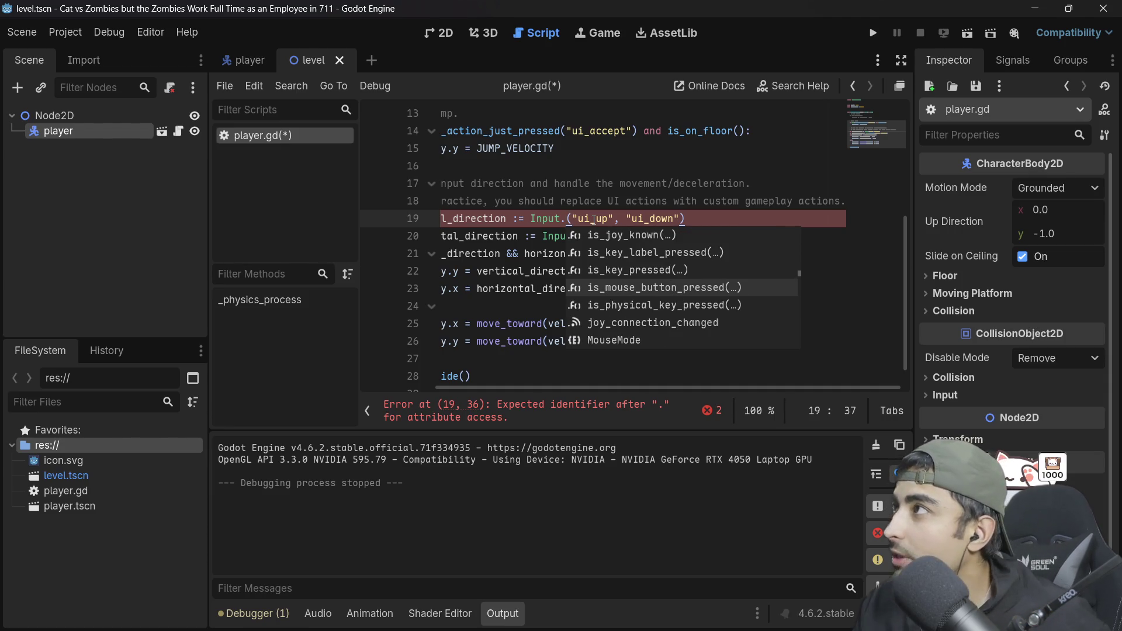
scroll(594, 220, "up", 1)
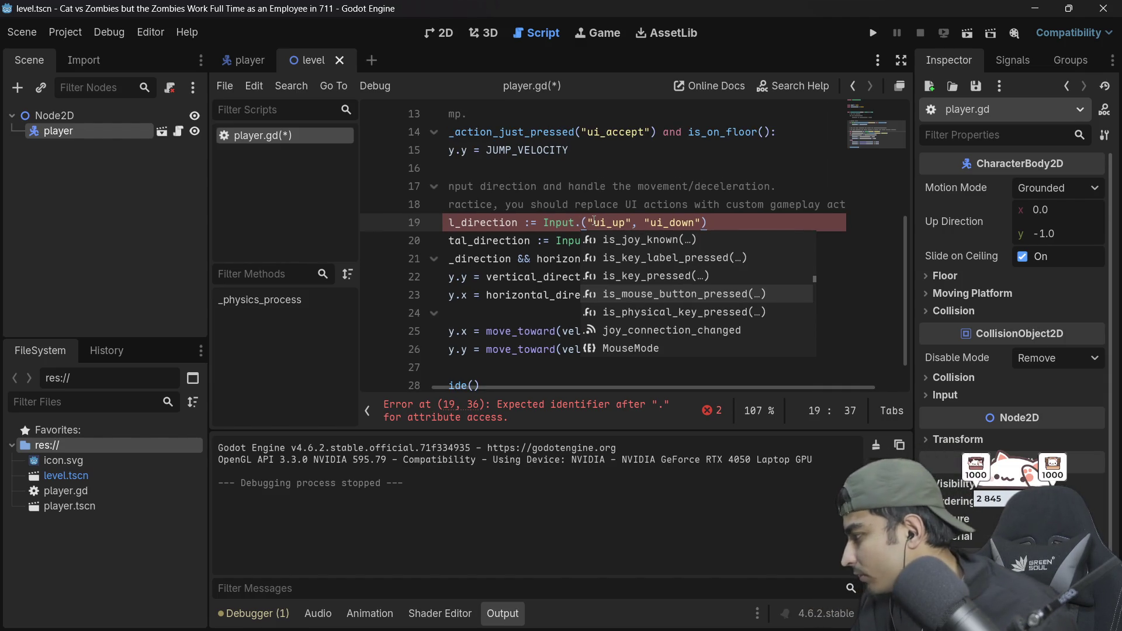
scroll(594, 221, "up", 1)
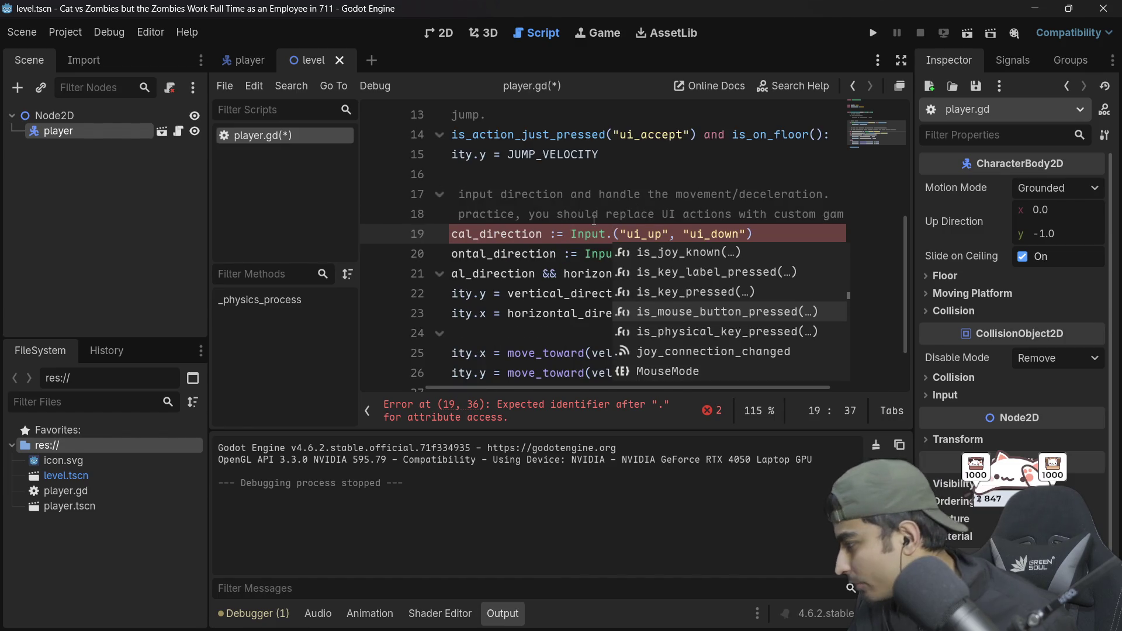
scroll(594, 221, "up", 1)
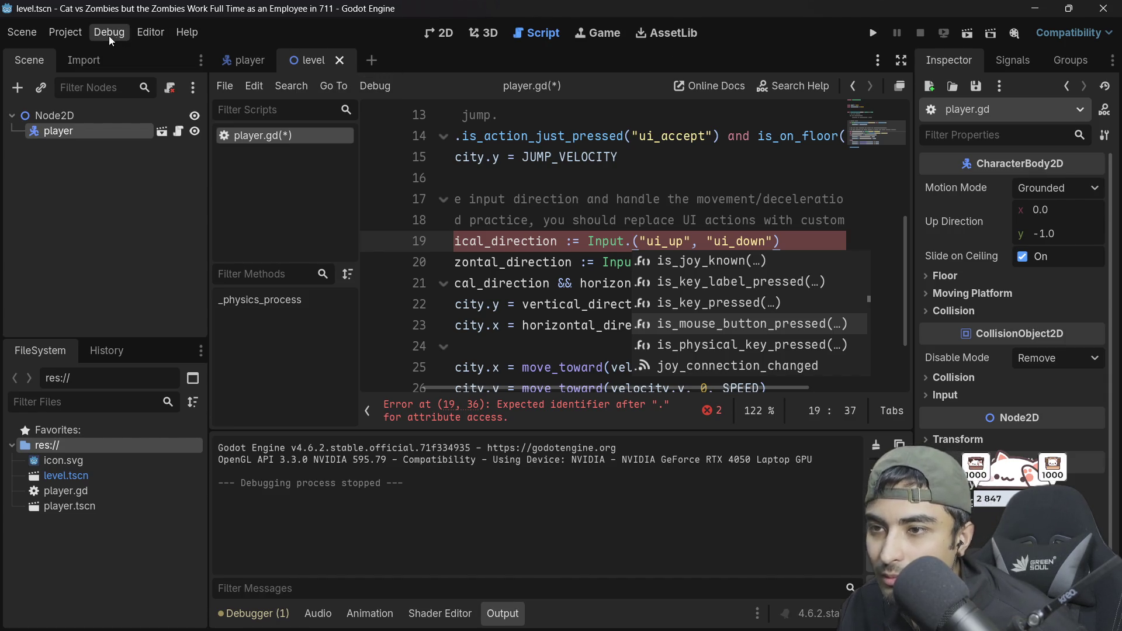
Step: Open Project Settings on the Input Map with built-in actions shown
left_click(75, 35)
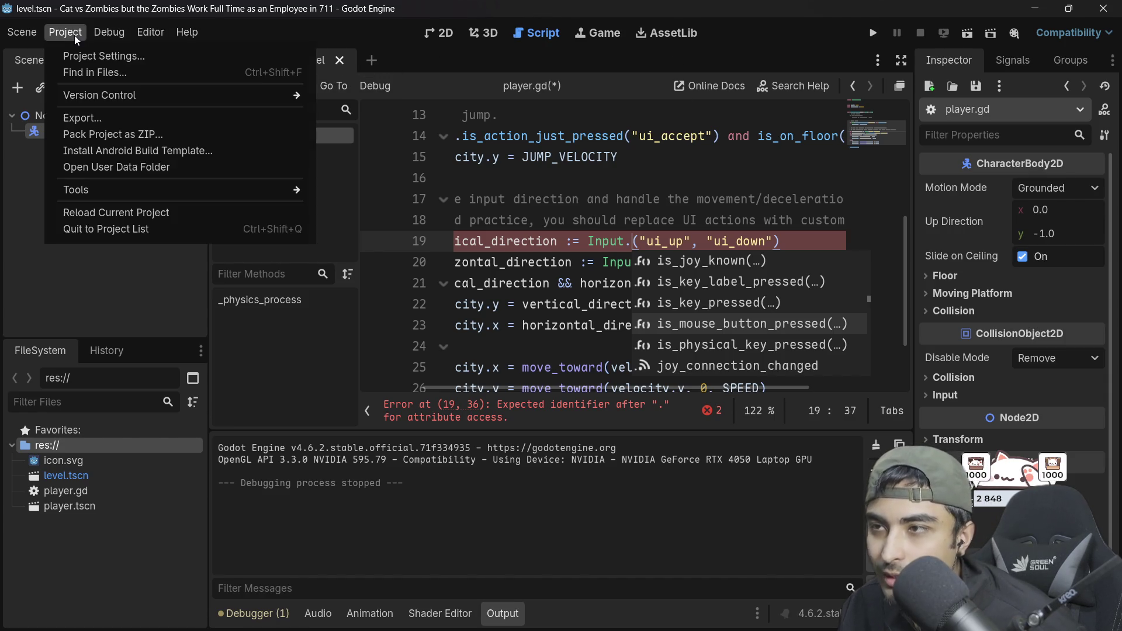
left_click(117, 58)
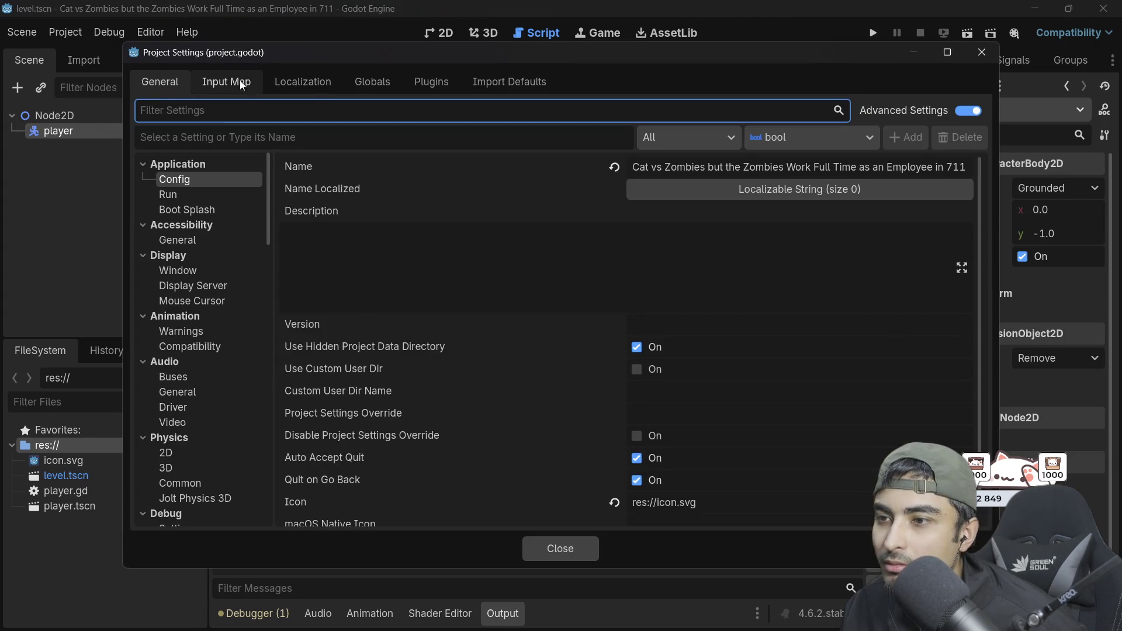
left_click(240, 84)
left_click(682, 135)
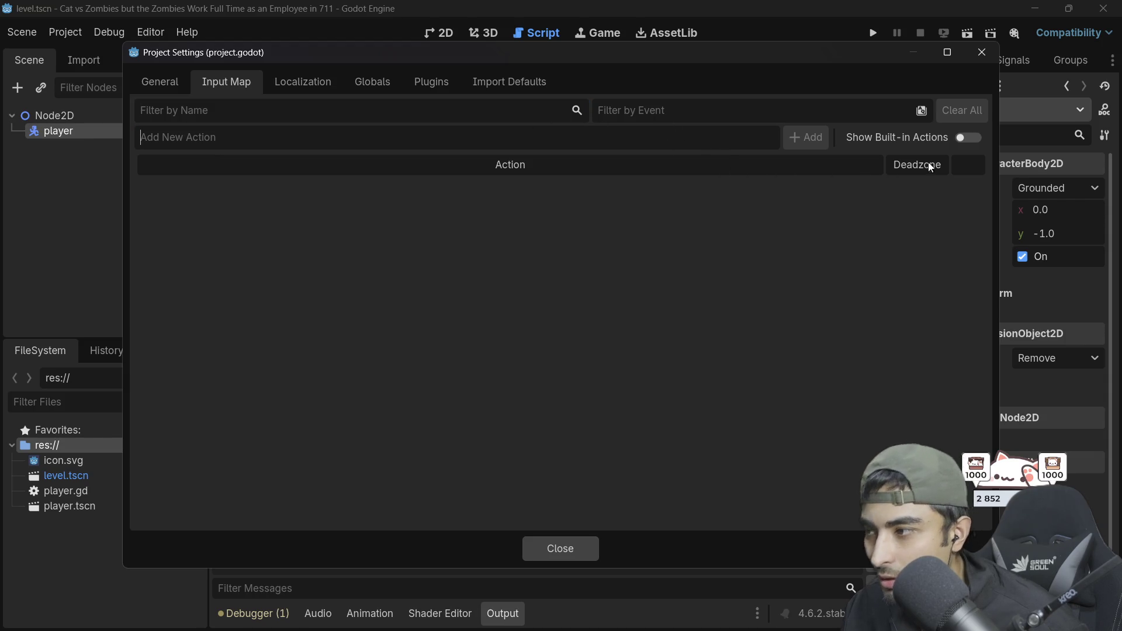
left_click(959, 135)
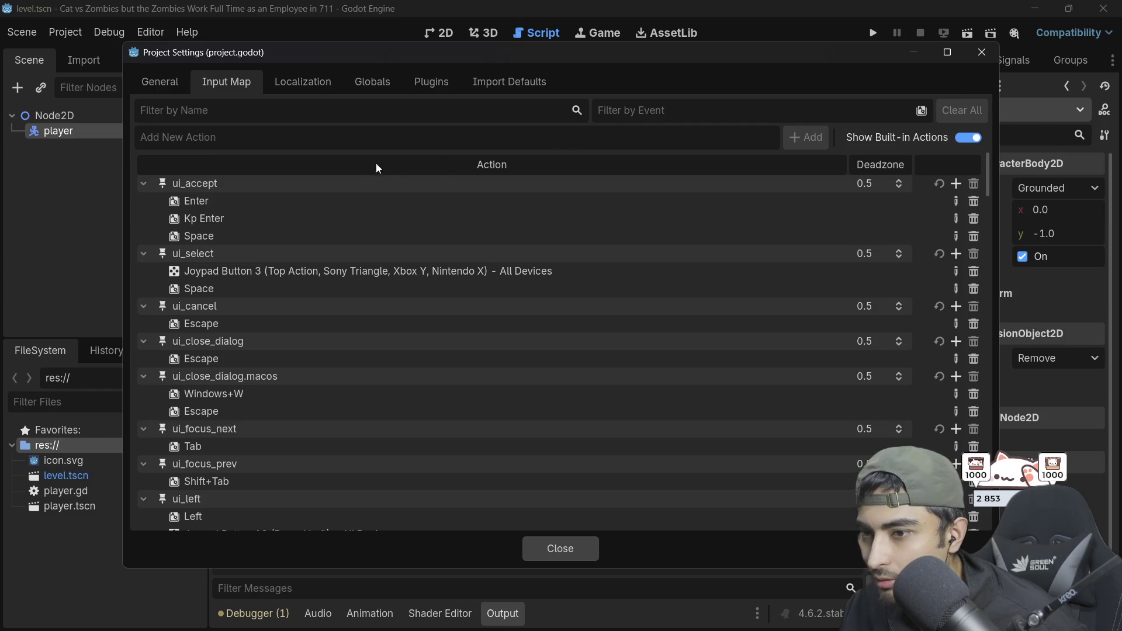
Step: Try adding an action named 'up', dismiss the already-exists warning, and clear the name
type("up")
key("Return")
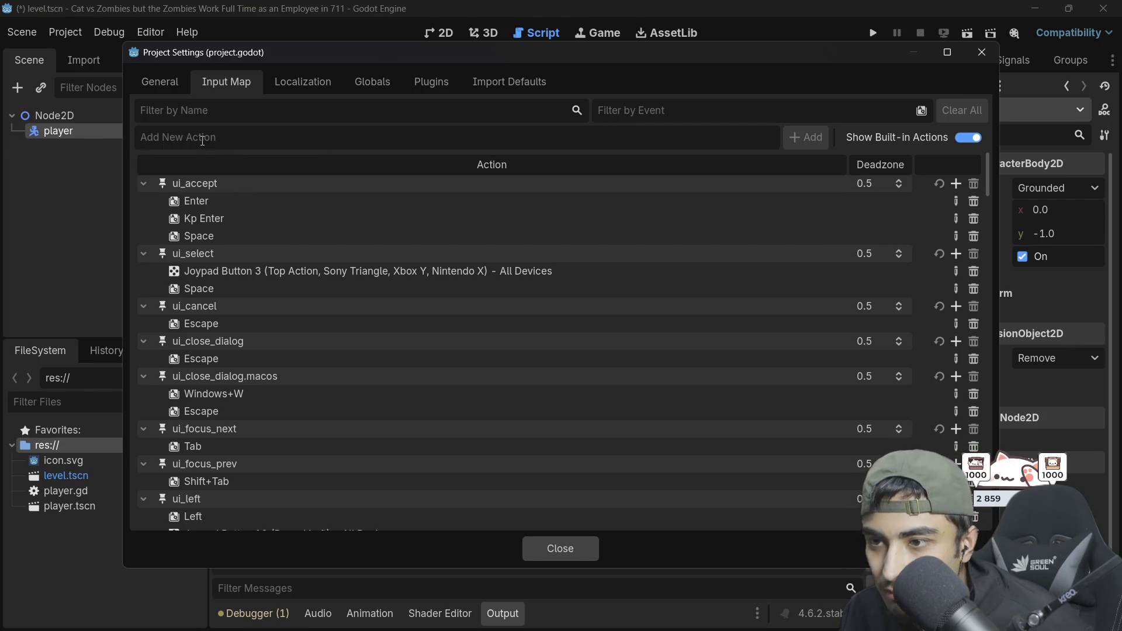
scroll(554, 307, "down", 3)
scroll(551, 310, "up", 3)
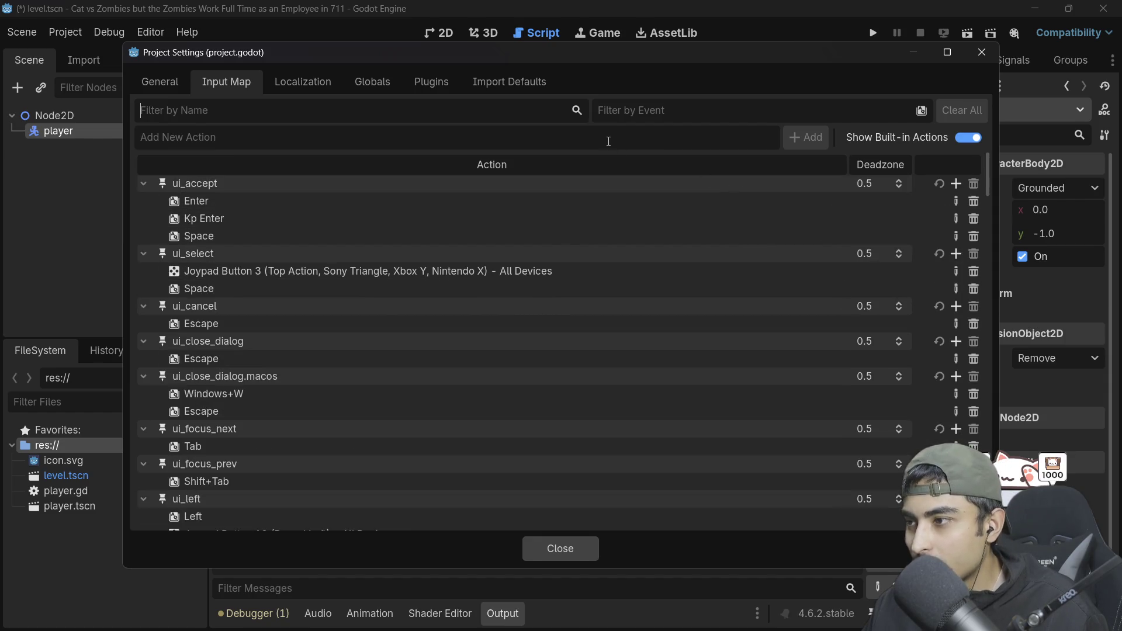
type("up")
key("Return")
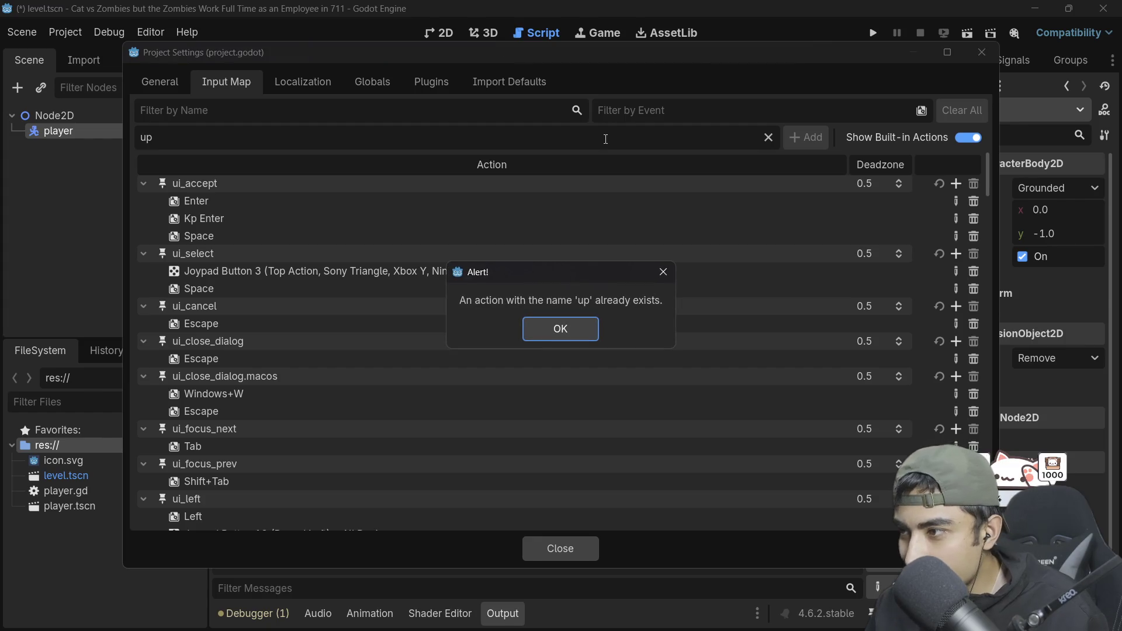
left_click(551, 332)
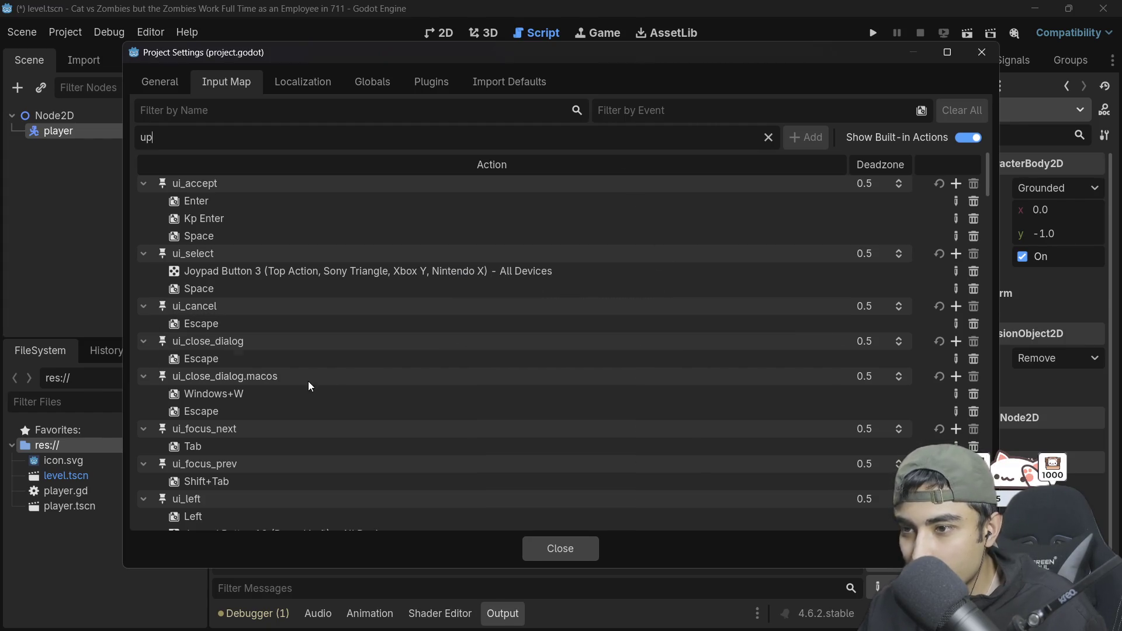
scroll(307, 379, "down", 10)
scroll(307, 379, "up", 5)
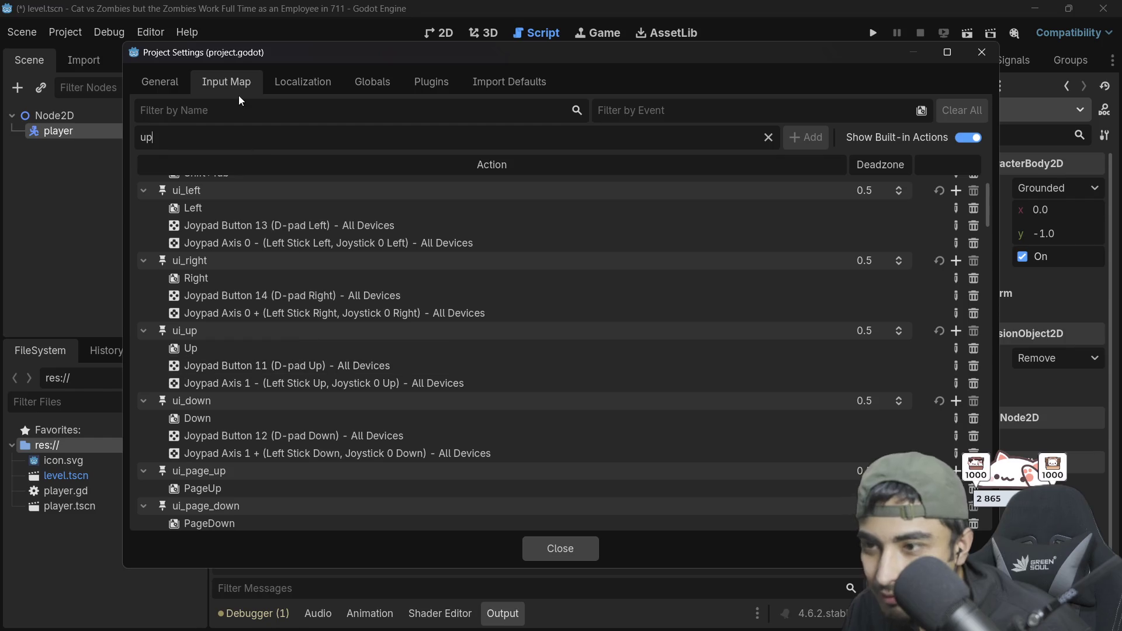
key("BackSpace")
key("BackSpace")
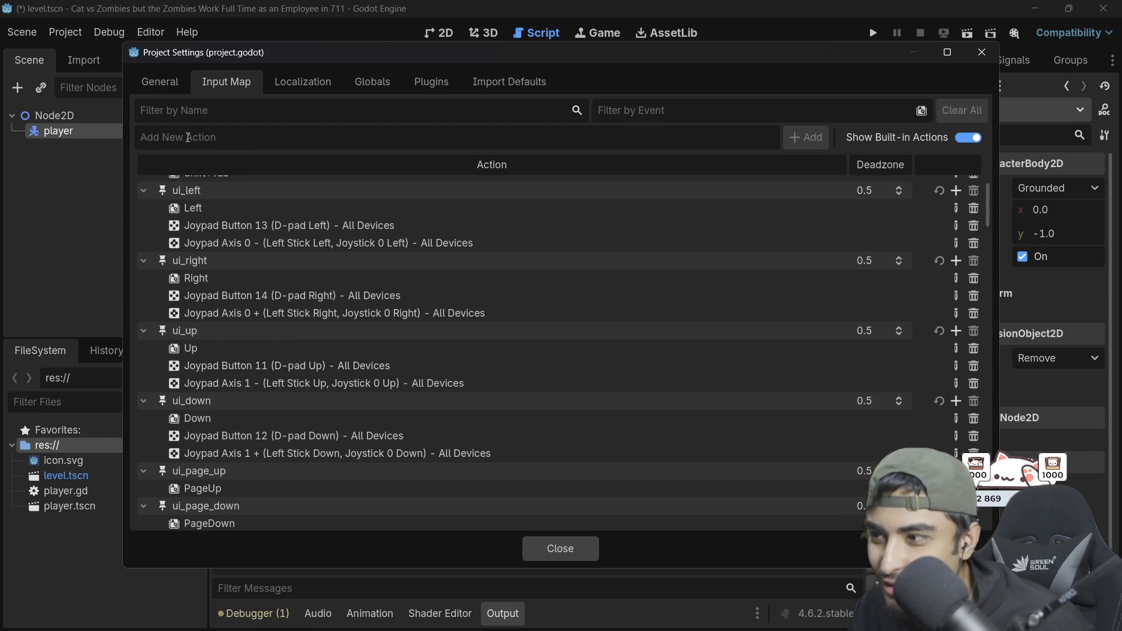
Step: Filter the actions by 'up', select ui_up's Up key binding, and save the scene
left_click(205, 114)
type("up")
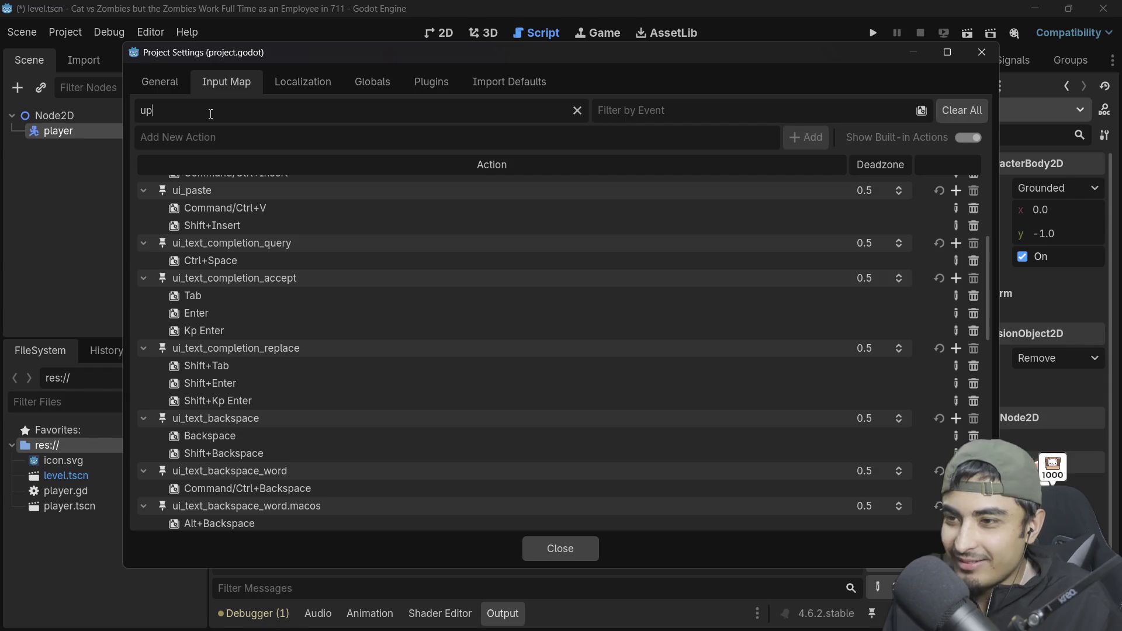
scroll(298, 275, "up", 5)
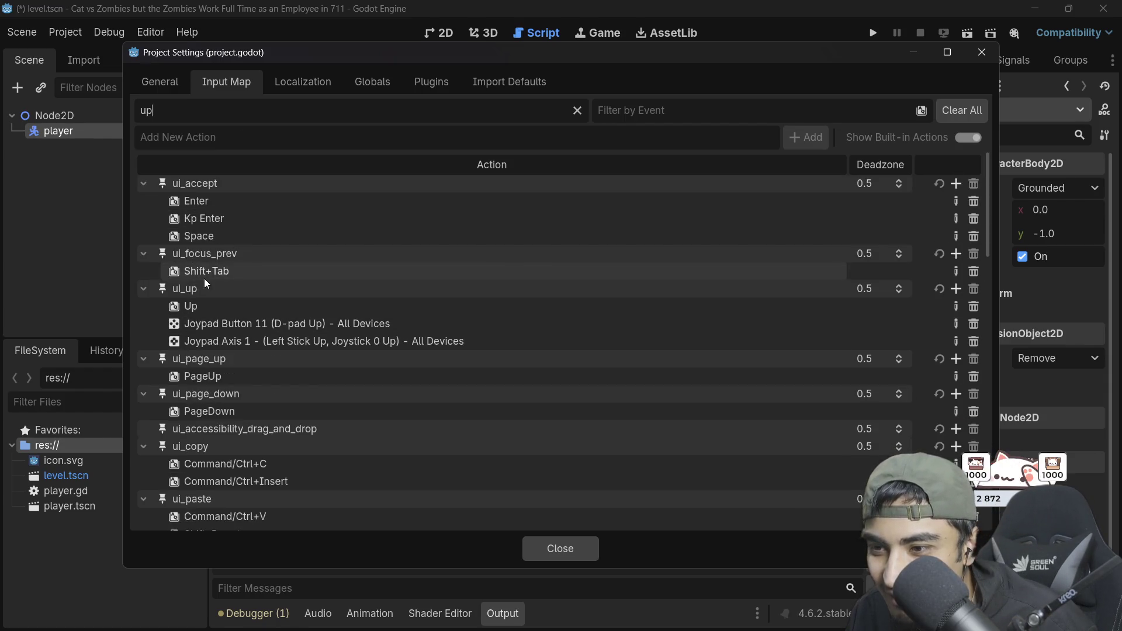
left_click(204, 305)
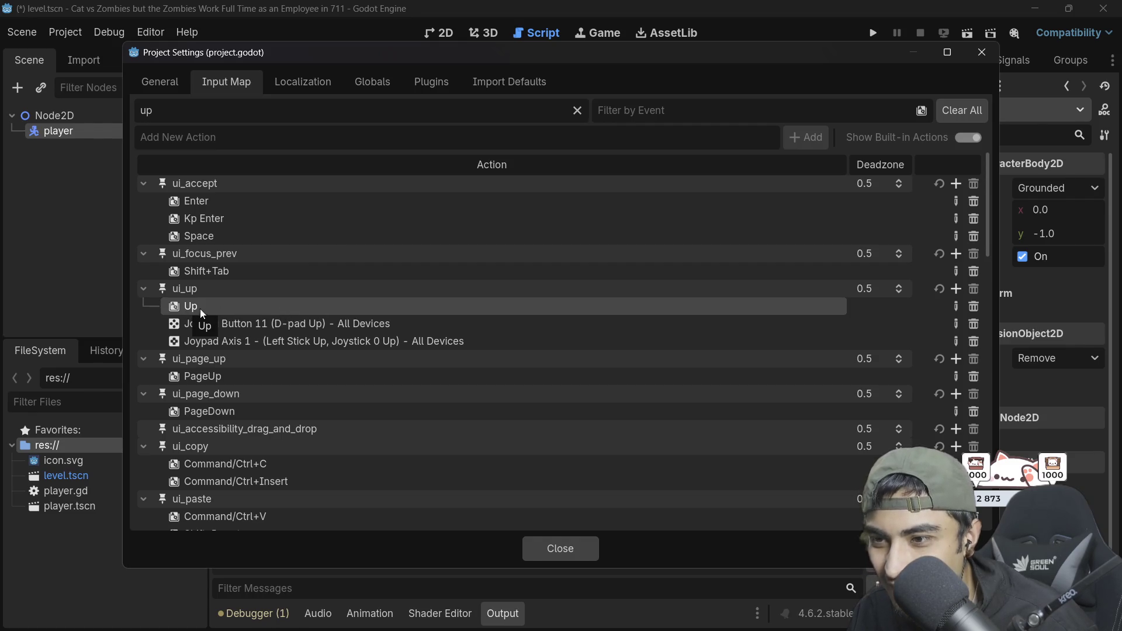
key("ctrl+s")
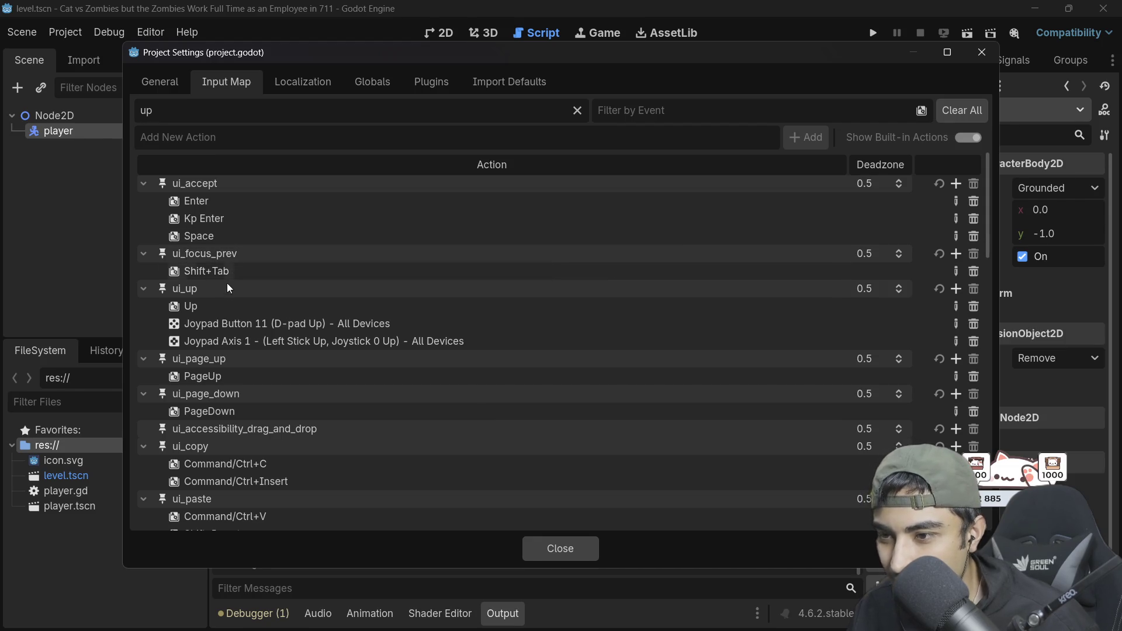
left_click(209, 301)
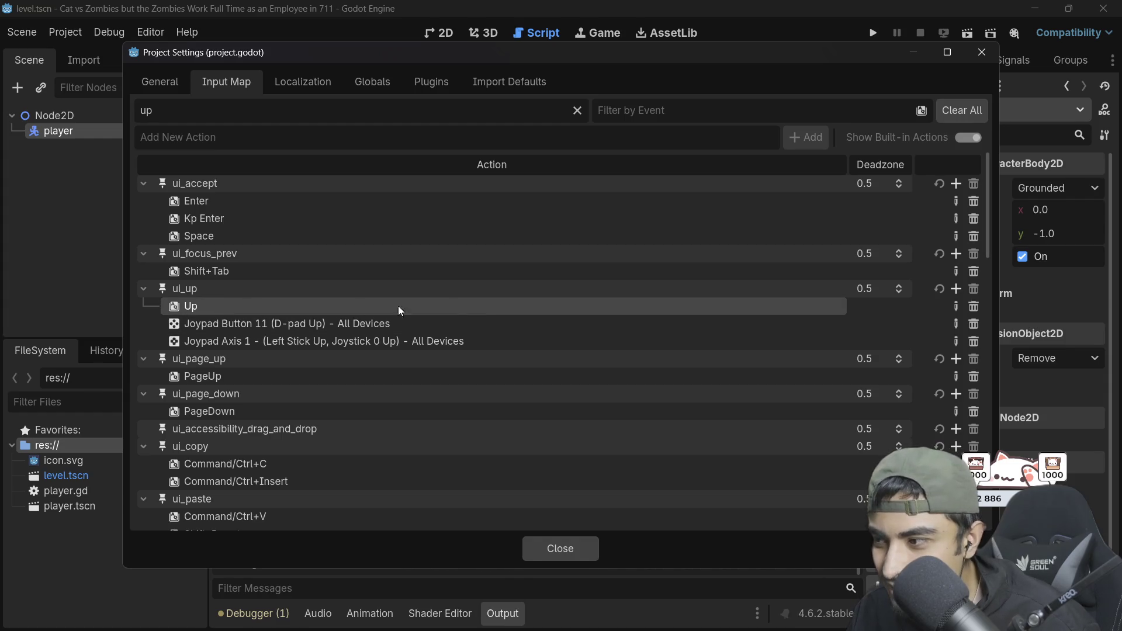
Step: Inspect the Up event under ui_up without changes, collapse ui_up, and clear the filter
double_click(519, 303)
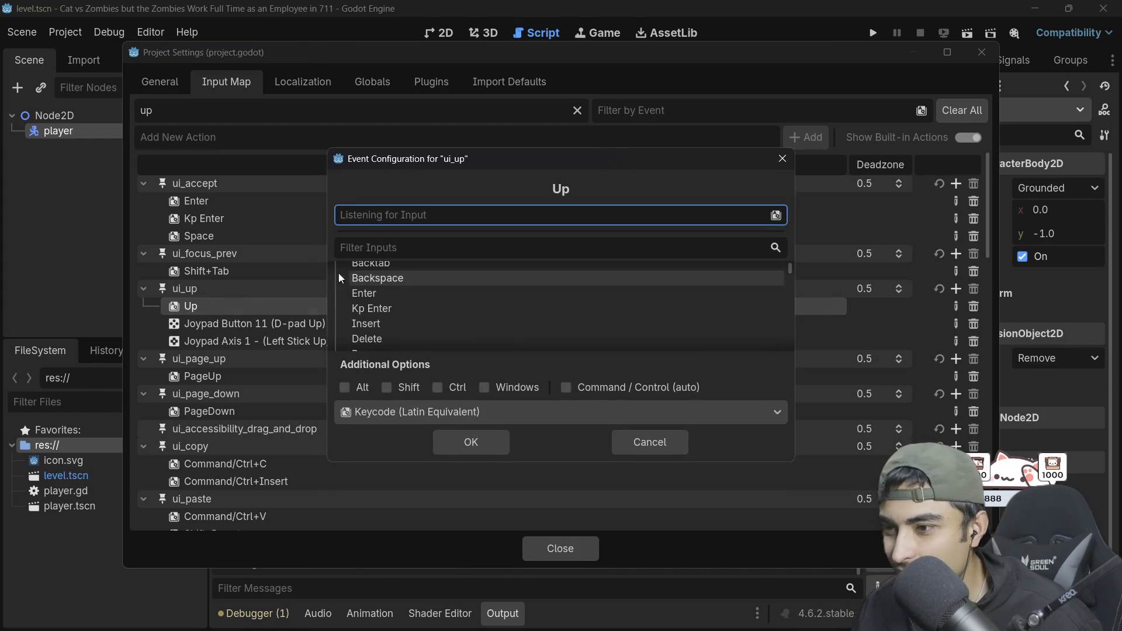
left_click(782, 159)
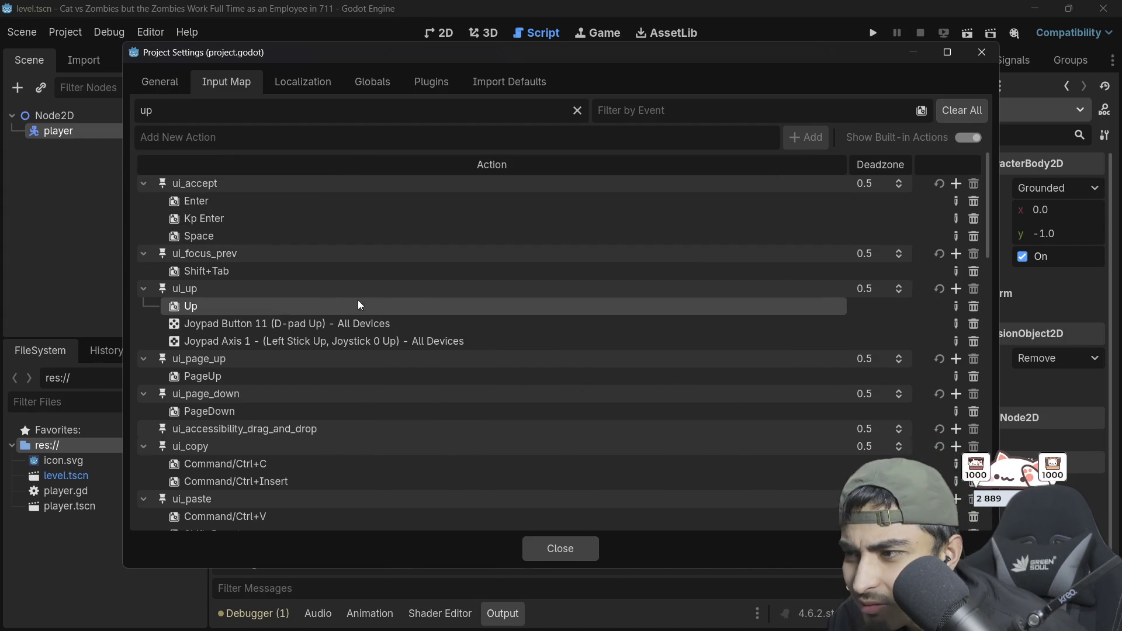
left_click(231, 289)
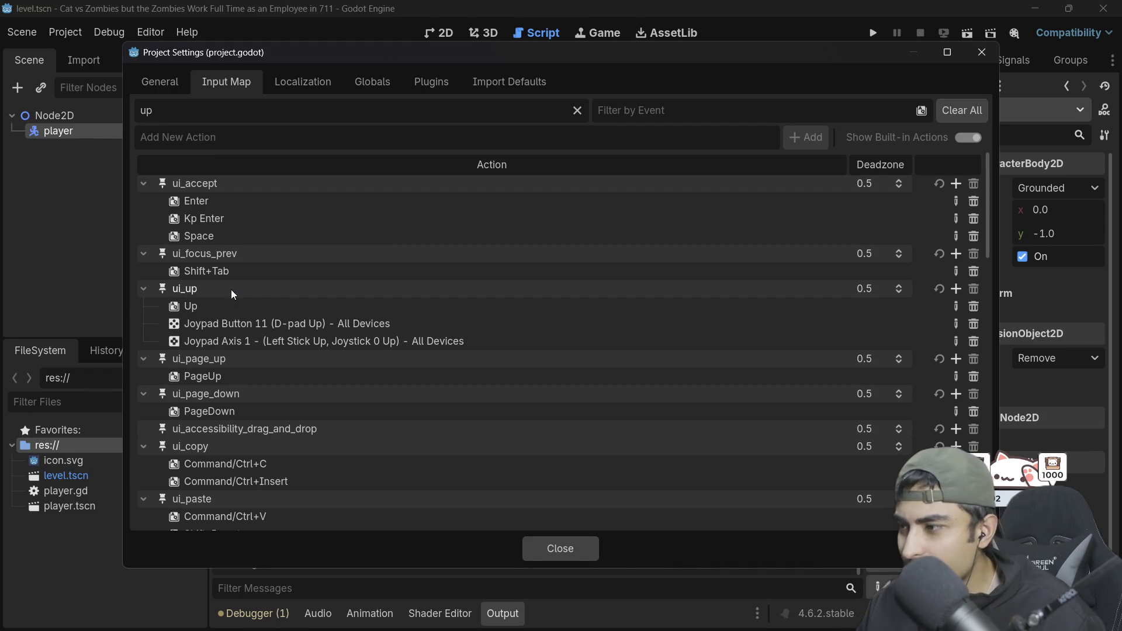
left_click(216, 305)
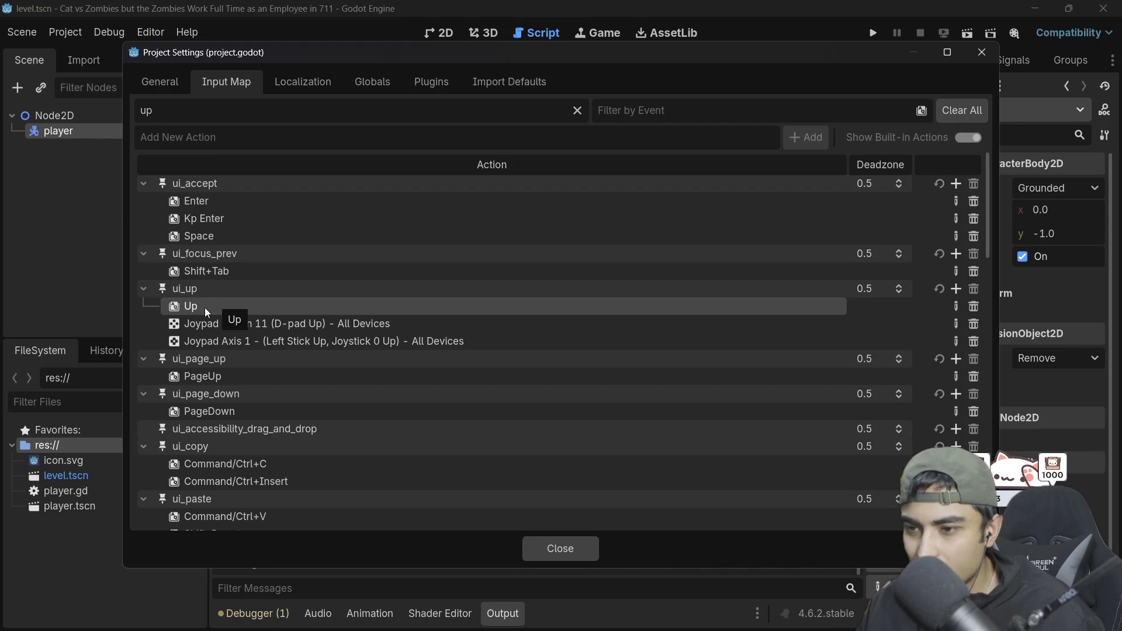
left_click(198, 378)
left_click(195, 313)
left_click(189, 292)
left_click(143, 289)
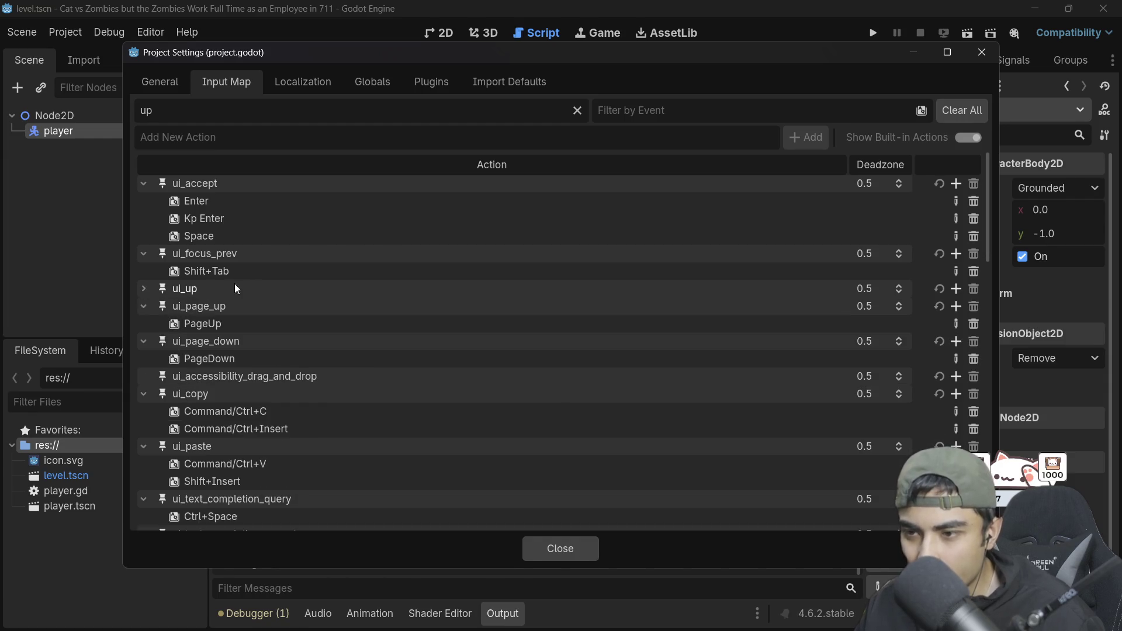
key("BackSpace")
key("BackSpace")
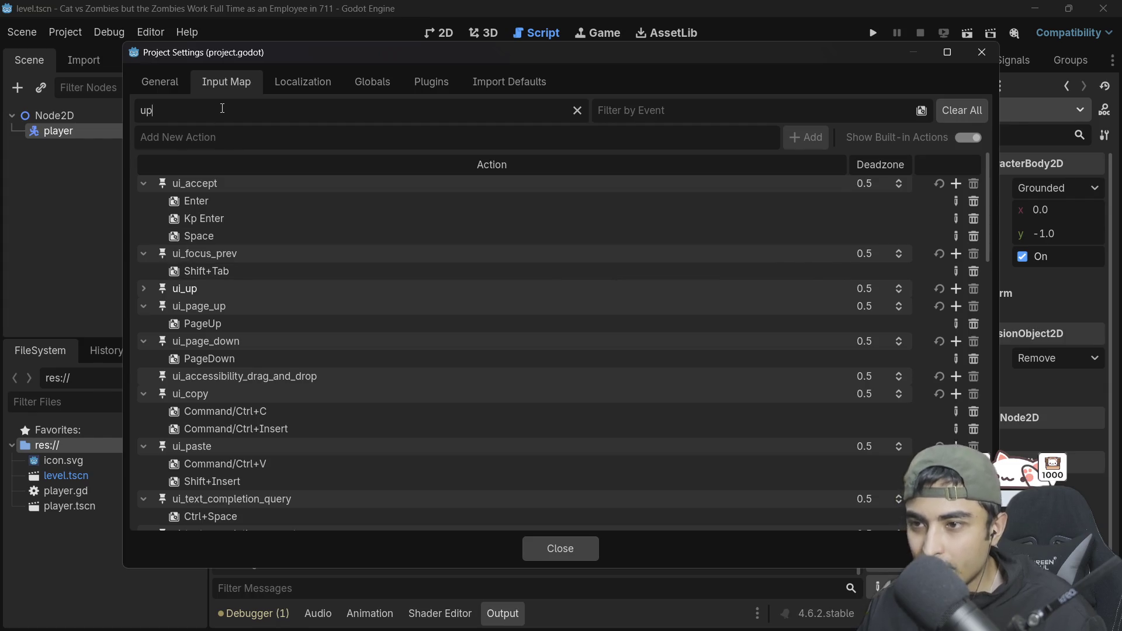
type("ui ")
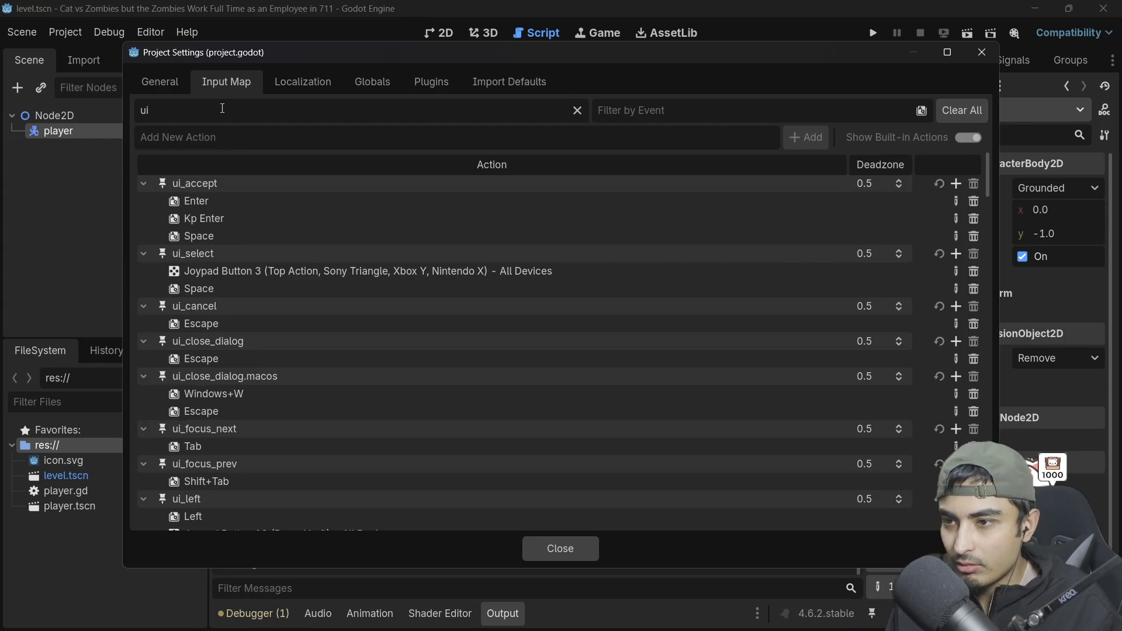
type("_down")
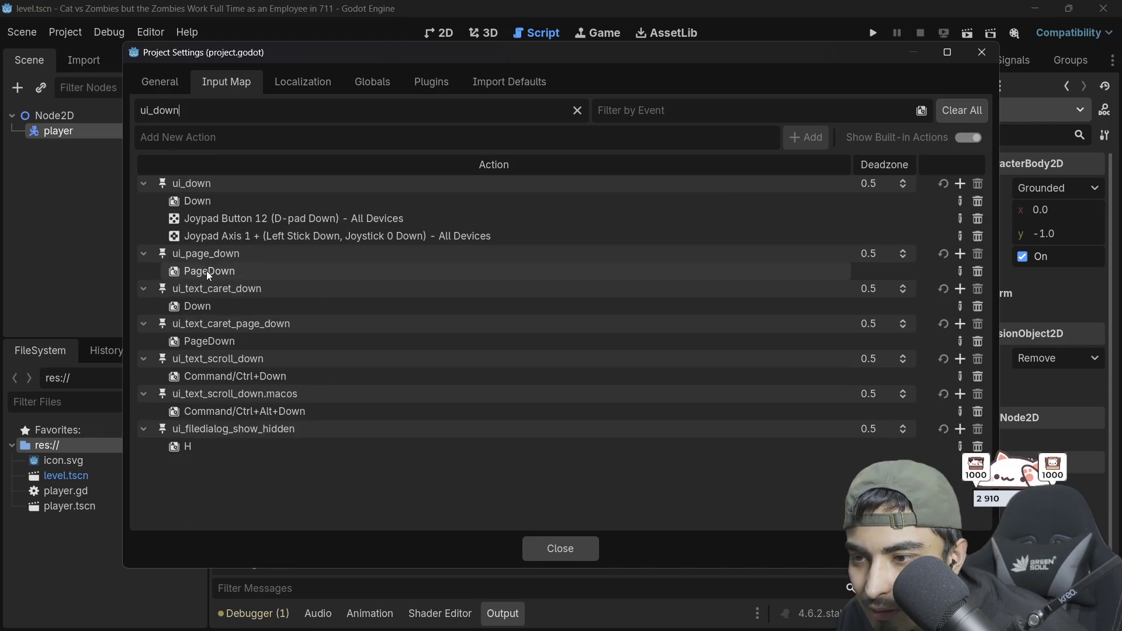
left_click_drag(180, 110, 153, 111)
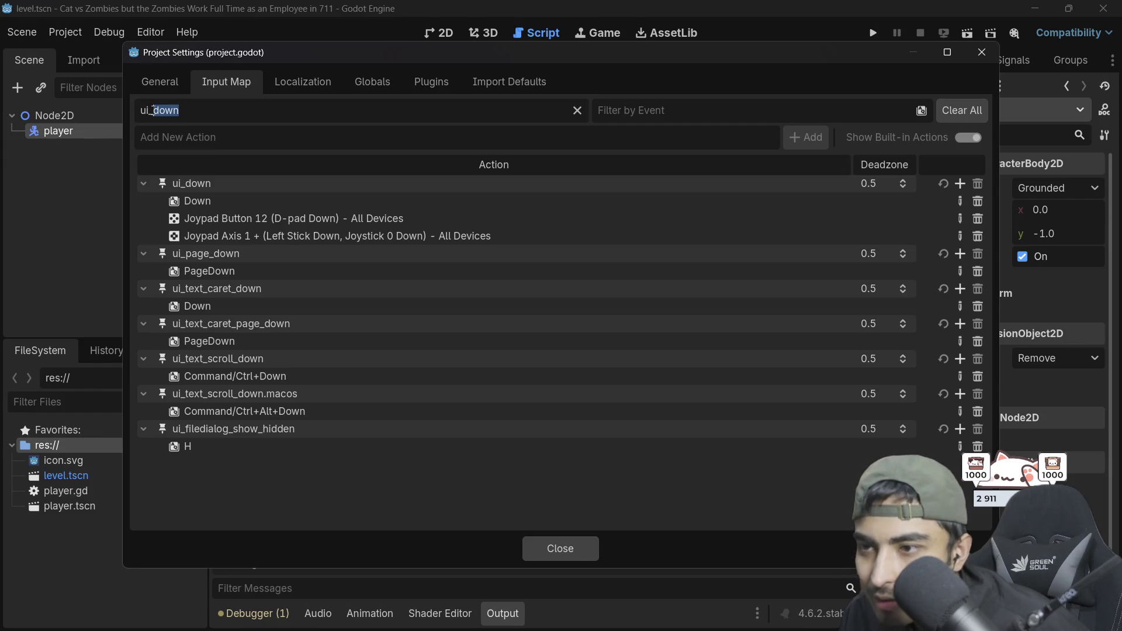
key("BackSpace")
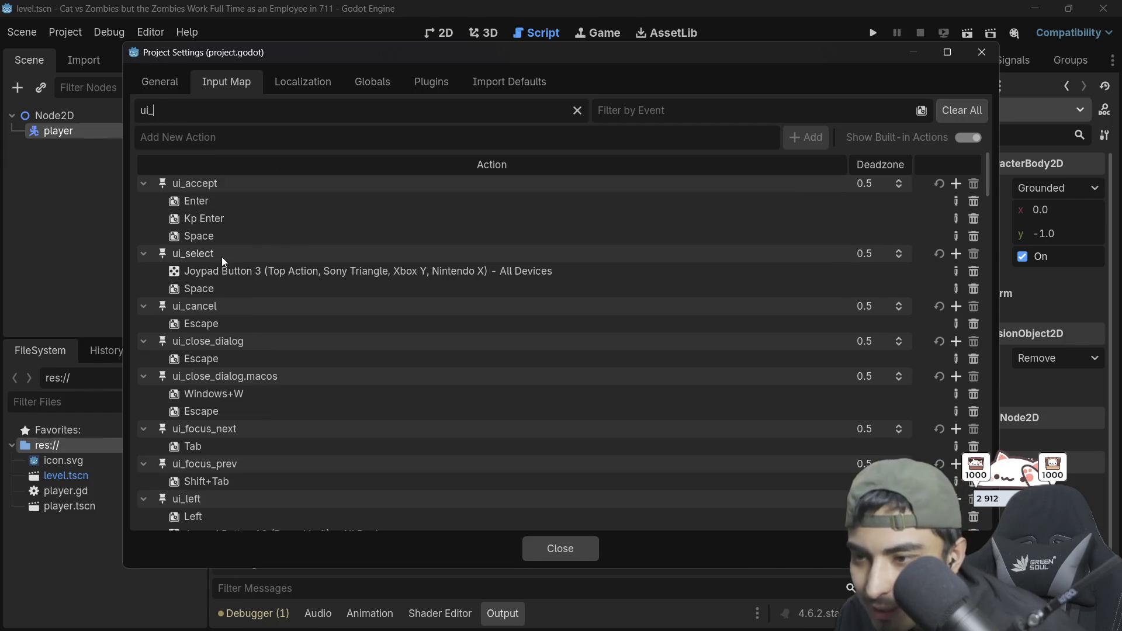
scroll(203, 262, "down", 5)
scroll(202, 263, "down", 2)
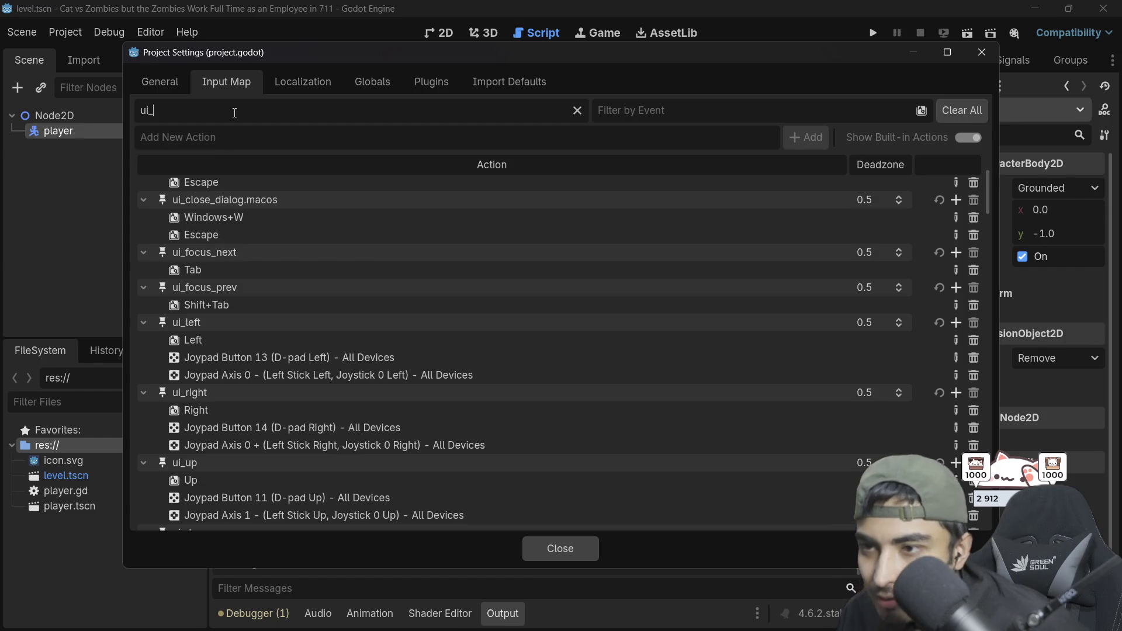
type("up")
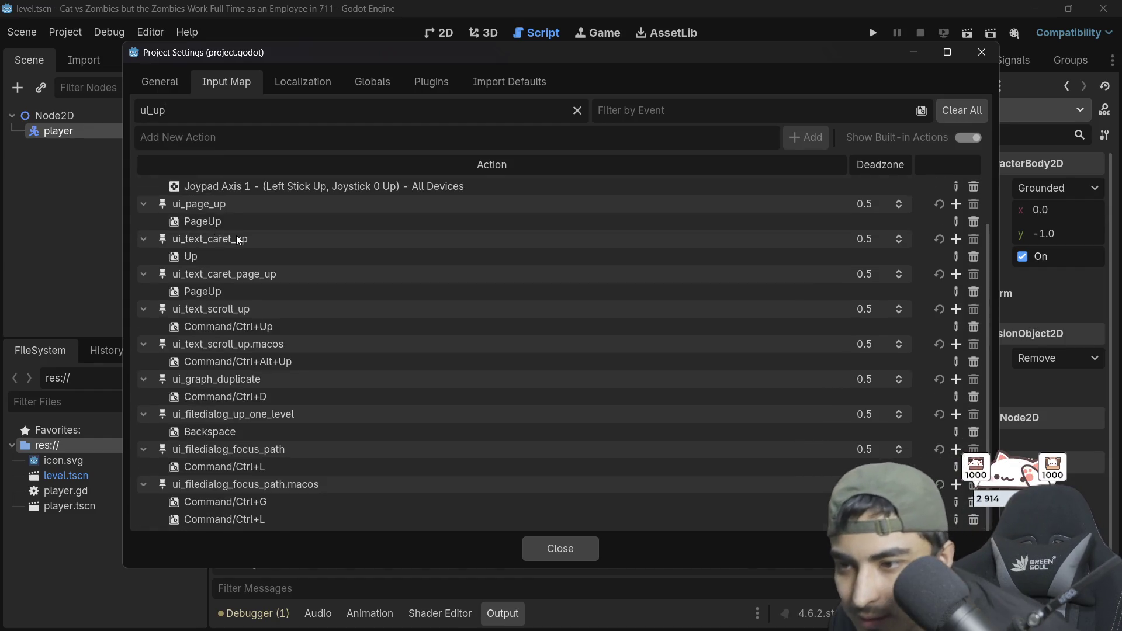
scroll(236, 235, "up", 3)
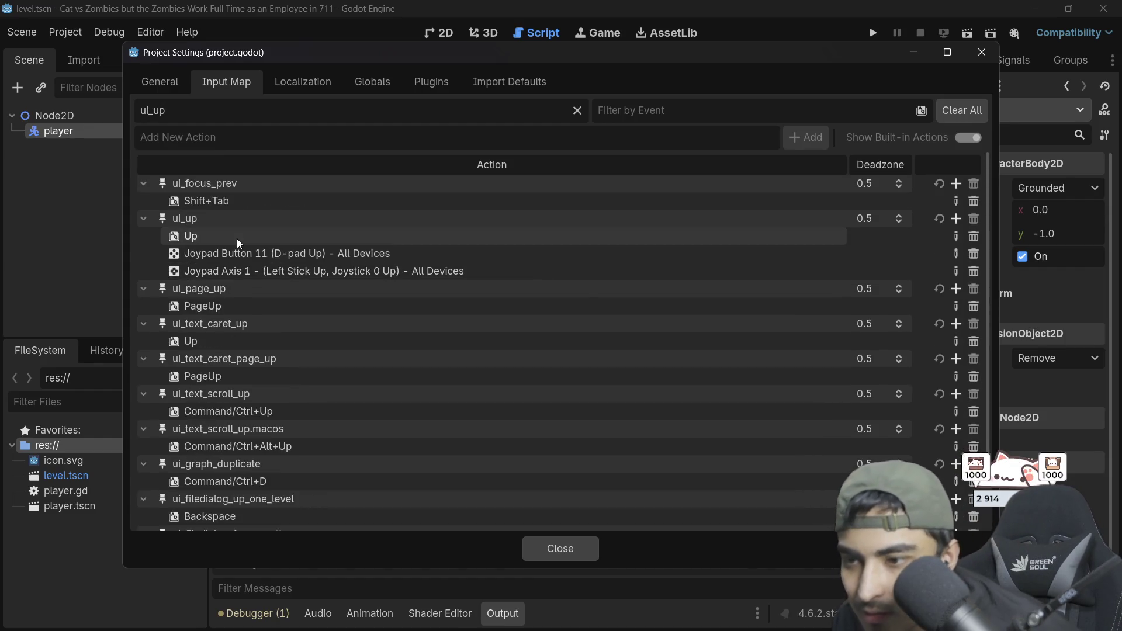
double_click(186, 112)
type("up")
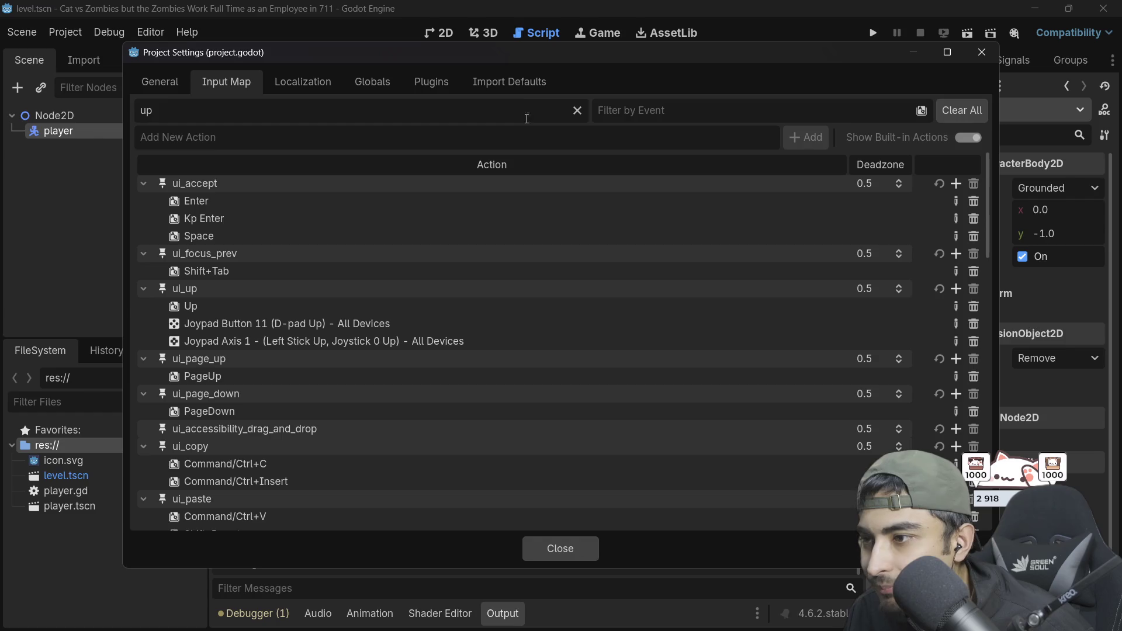
scroll(278, 263, "down", 2)
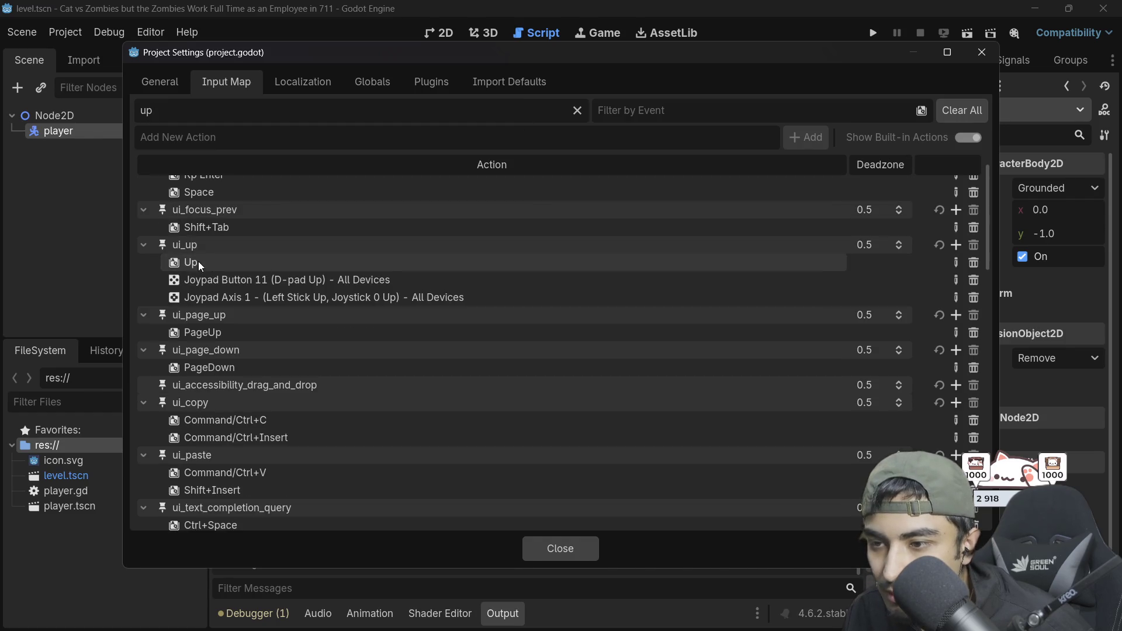
scroll(212, 339, "down", 10)
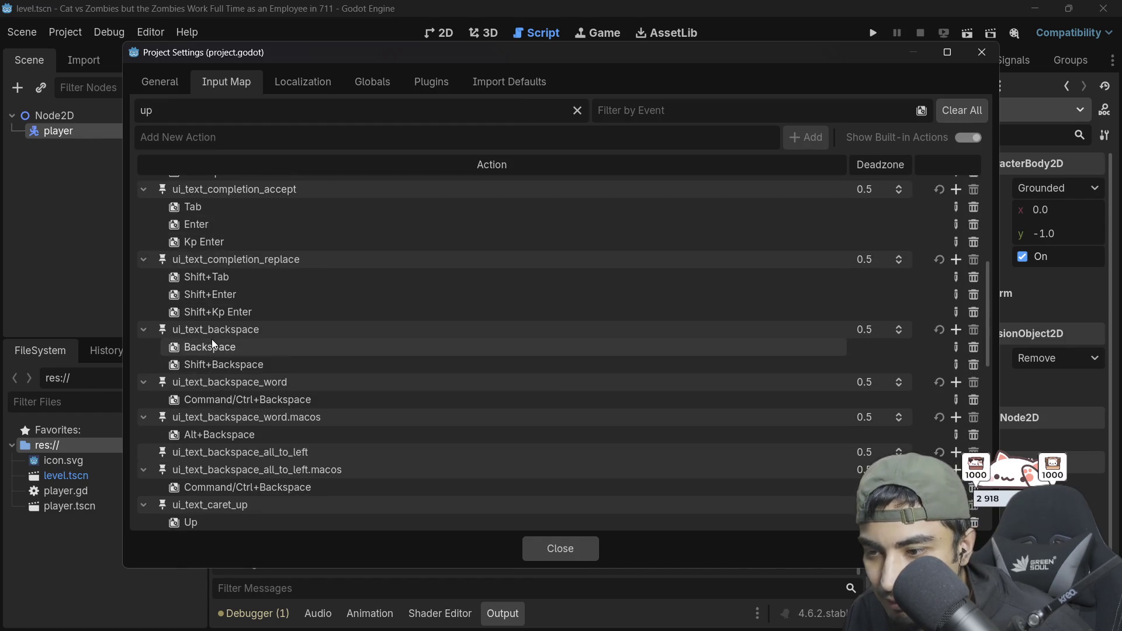
scroll(212, 345, "down", 5)
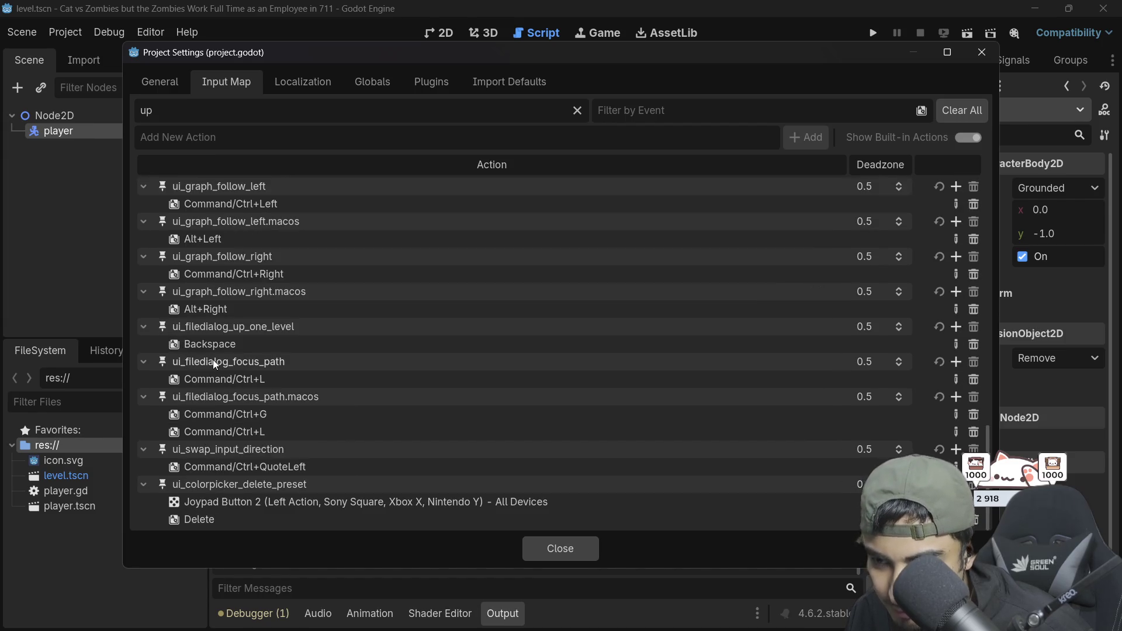
scroll(222, 351, "up", 15)
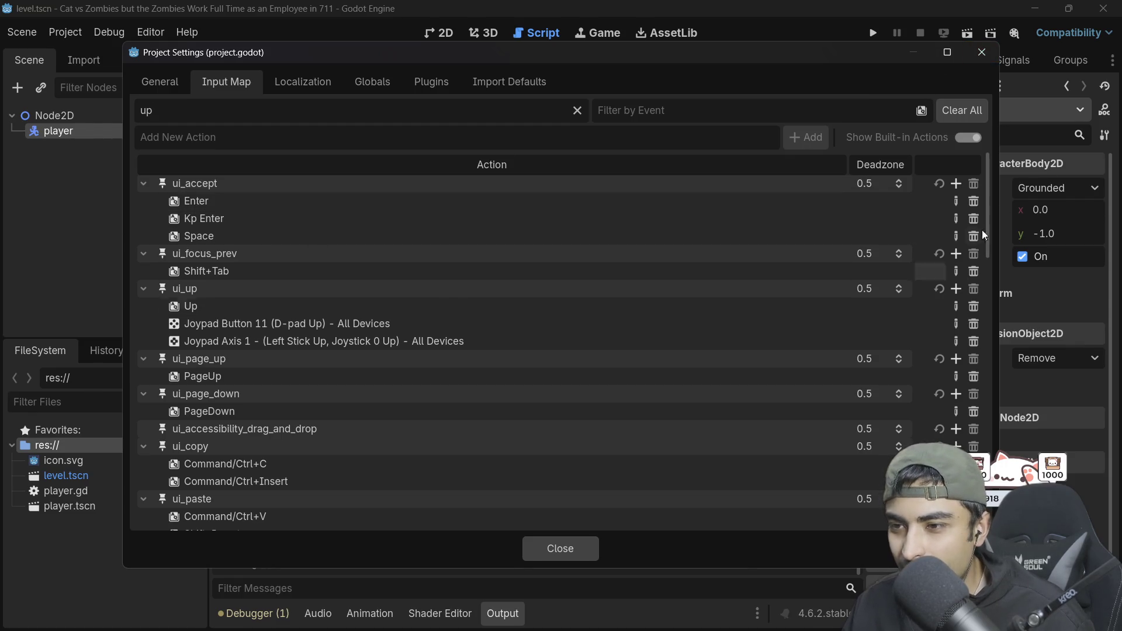
left_click(982, 52)
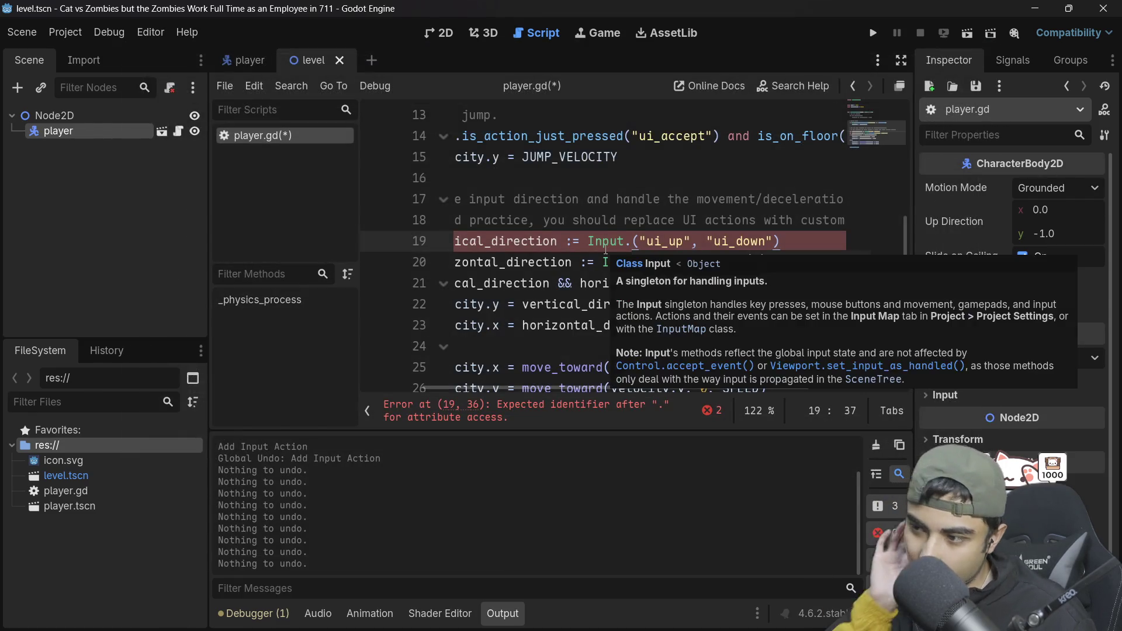
Step: Restore line 19 to Input.get_axis("ui_up", "ui_down") using autocomplete
key("ctrl+space")
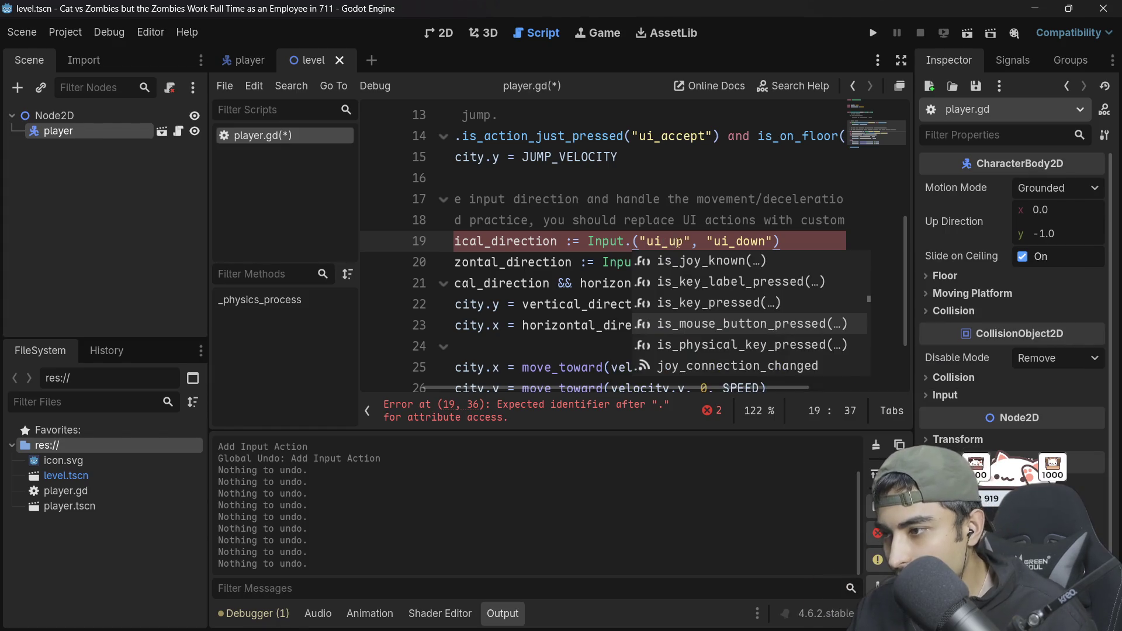
type("geta")
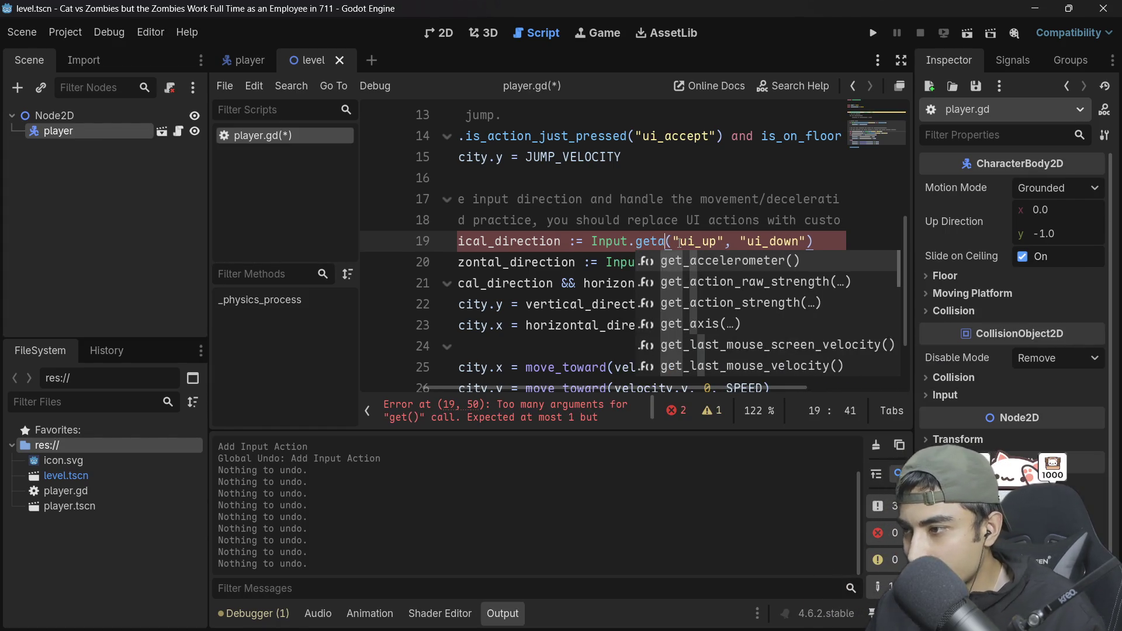
key("Down")
key("Down")
key("Down")
key("Return")
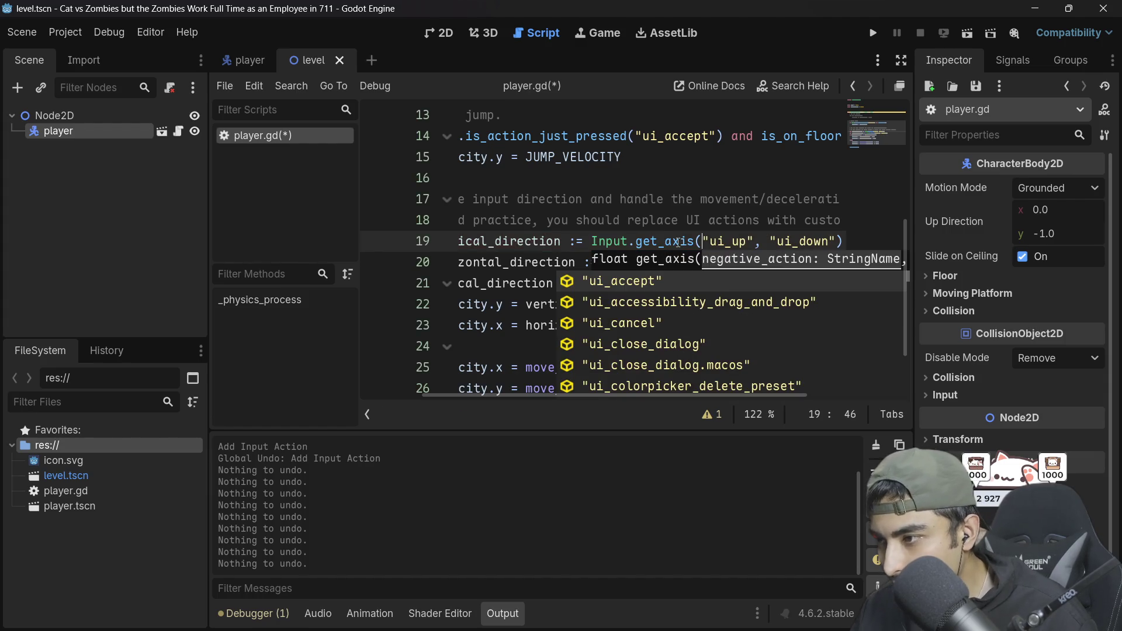
left_click(659, 236)
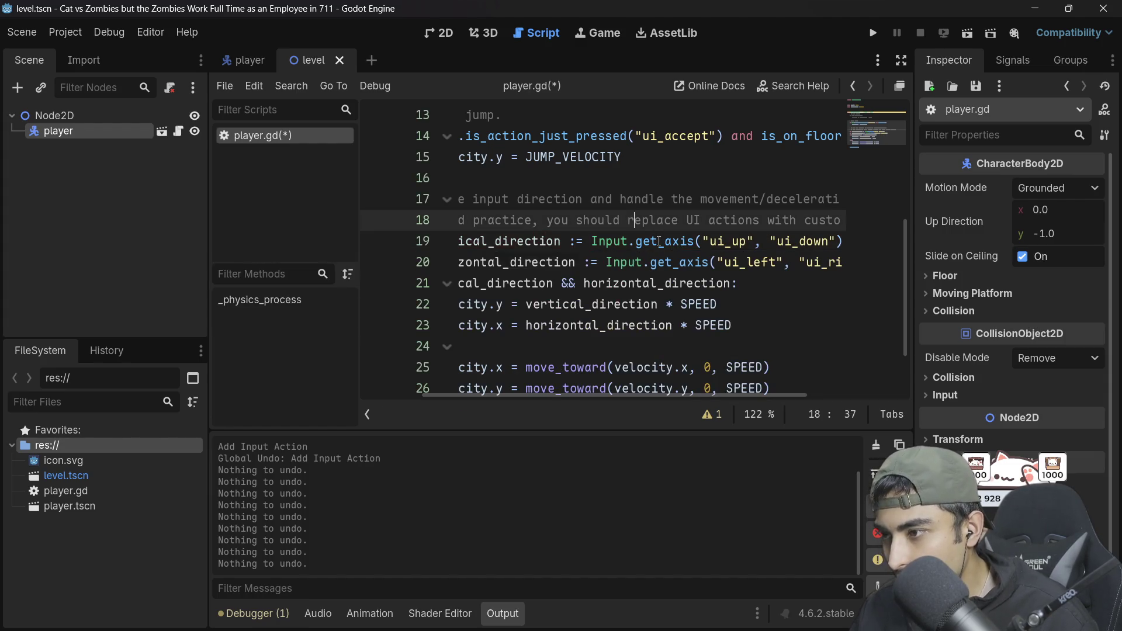
mouse_move(659, 241)
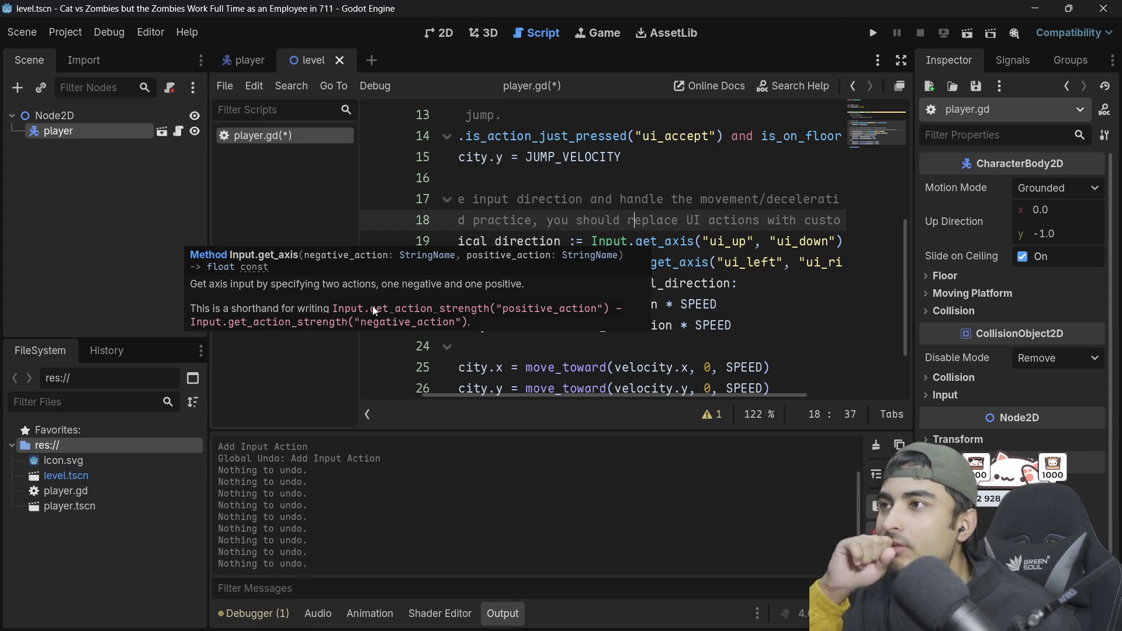
left_click(590, 199)
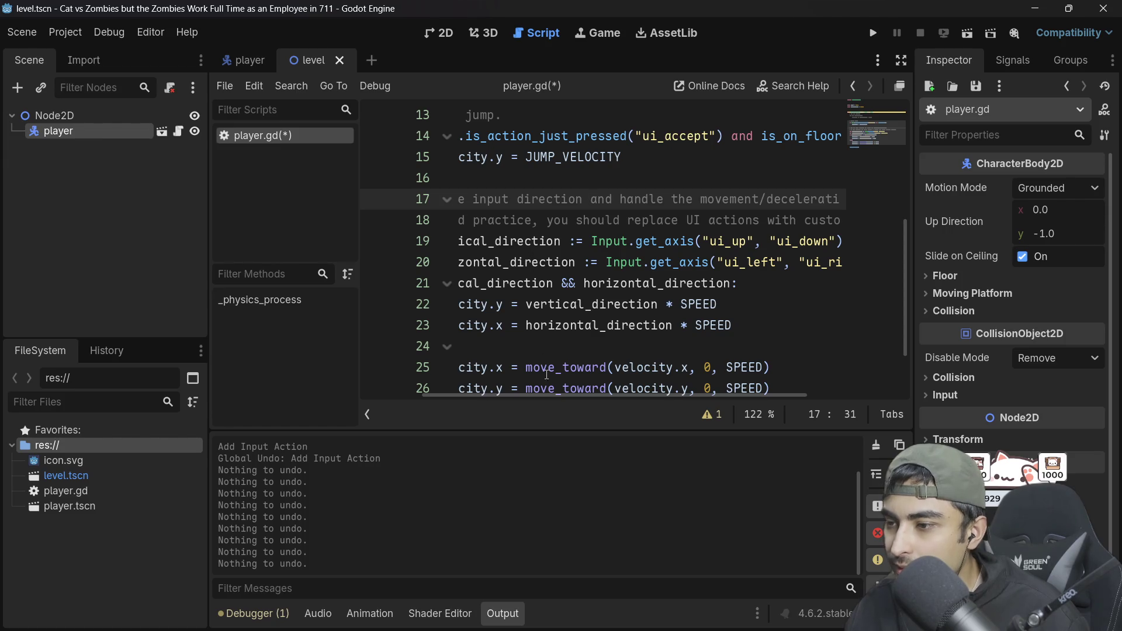
Step: Add print(vertical_direction) as line 20 and save the script
left_click_drag(562, 395, 539, 393)
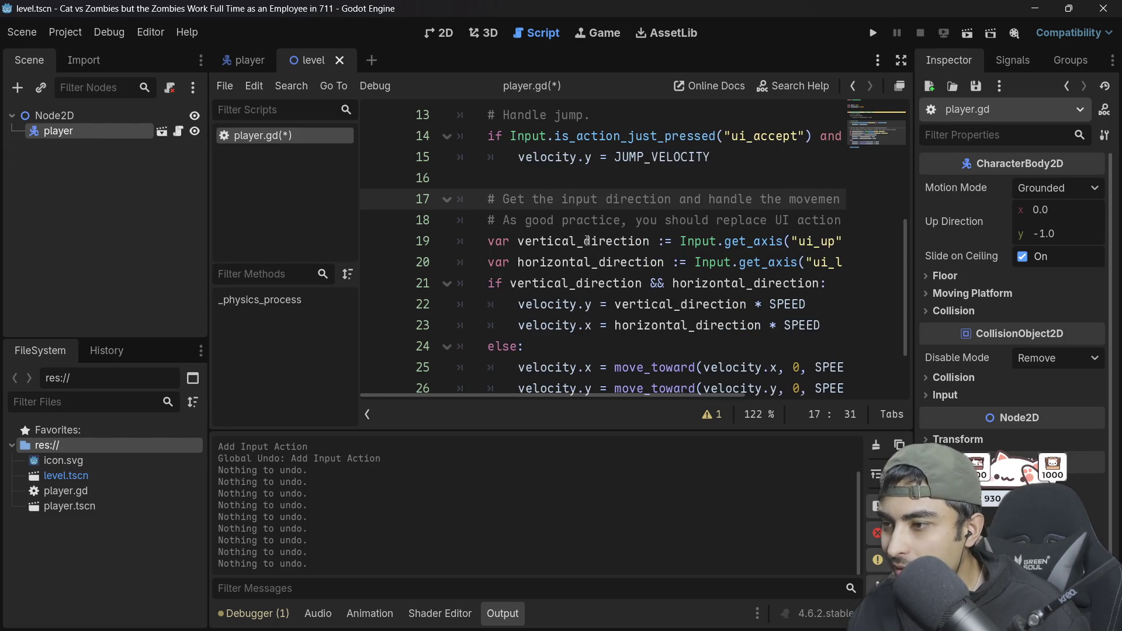
left_click(585, 240)
double_click(595, 241)
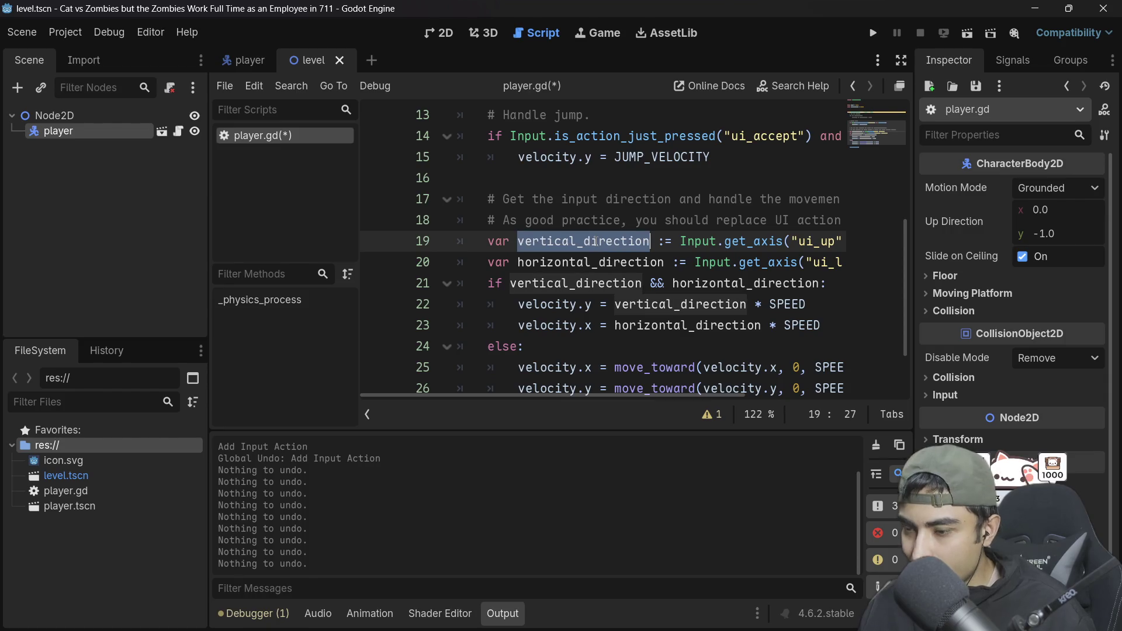
left_click(607, 241)
key("End")
key("Return")
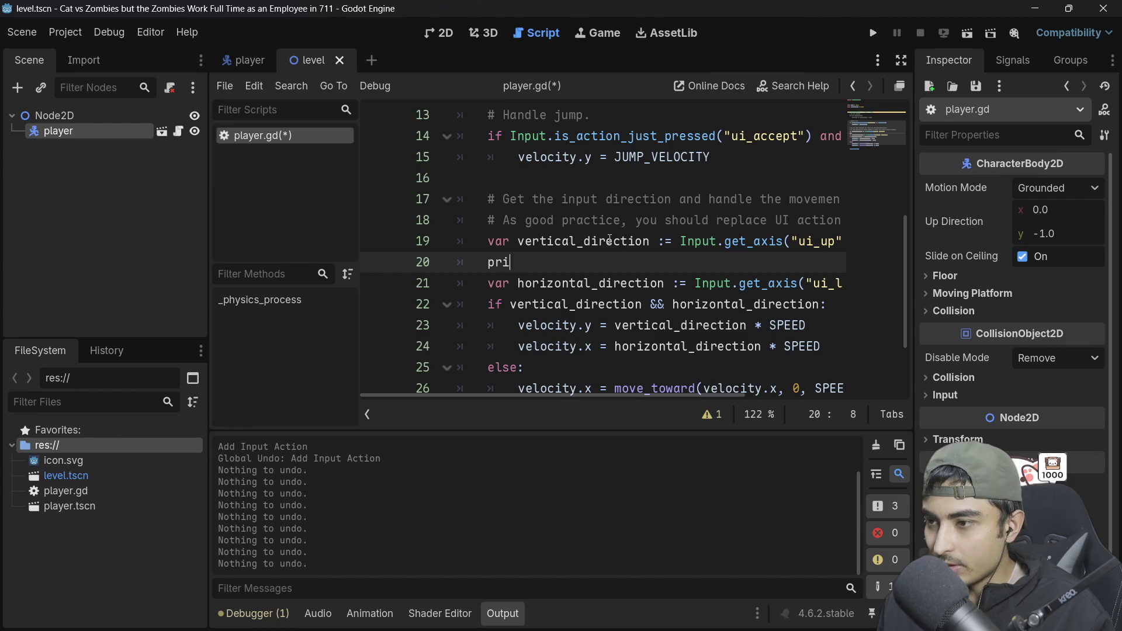
type("nt")
key("Down")
key("Down")
key("Down")
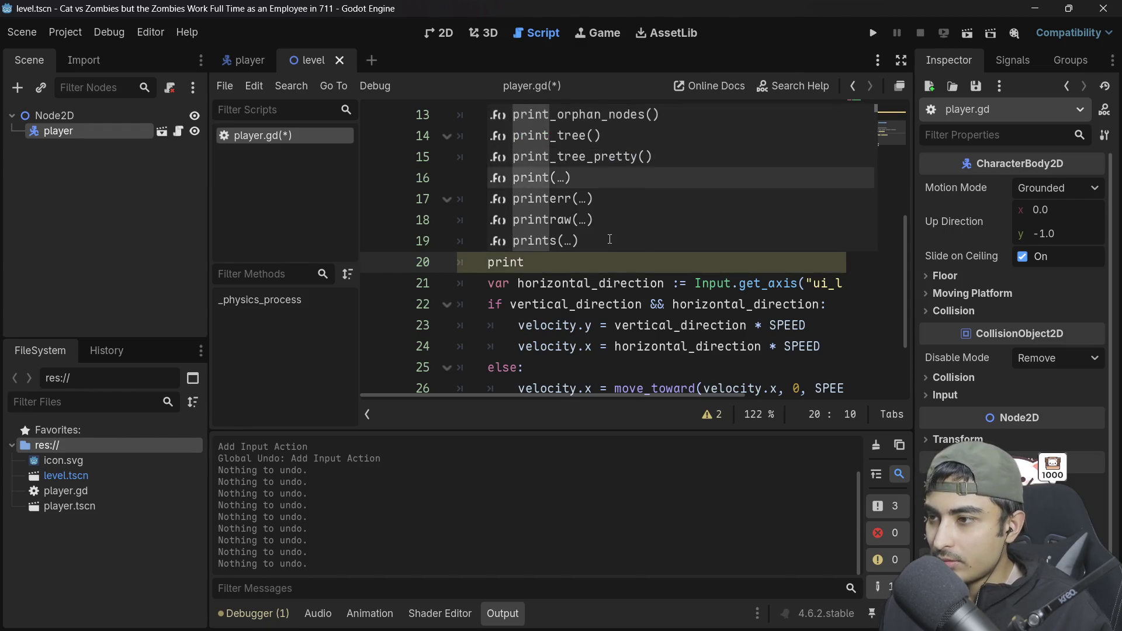
key("Return")
type("vertical_direction")
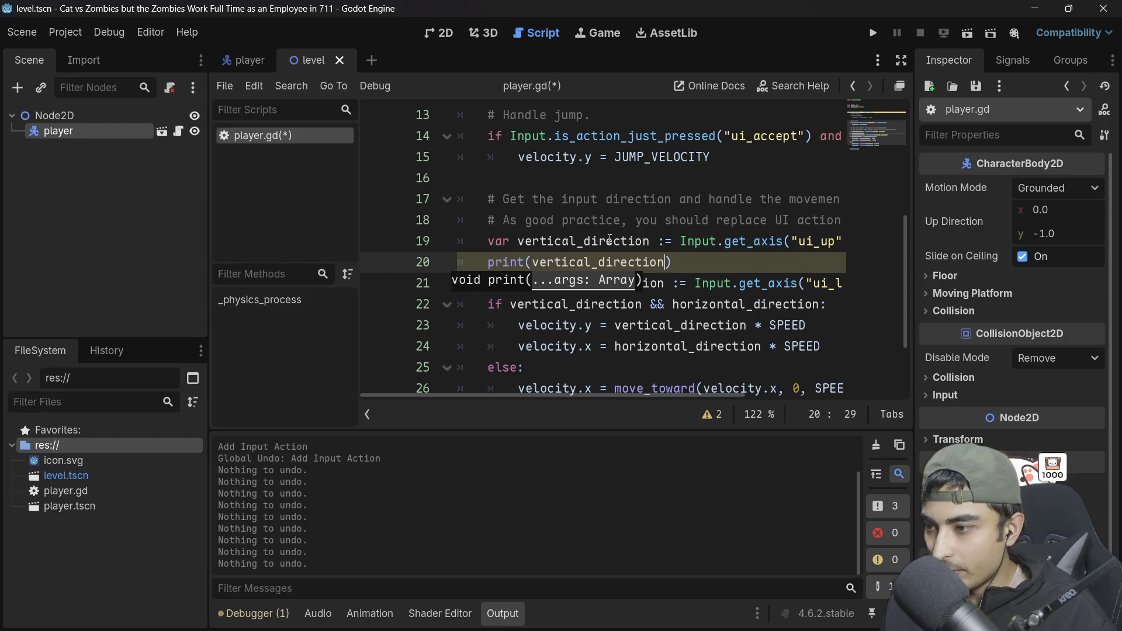
key("ctrl+s")
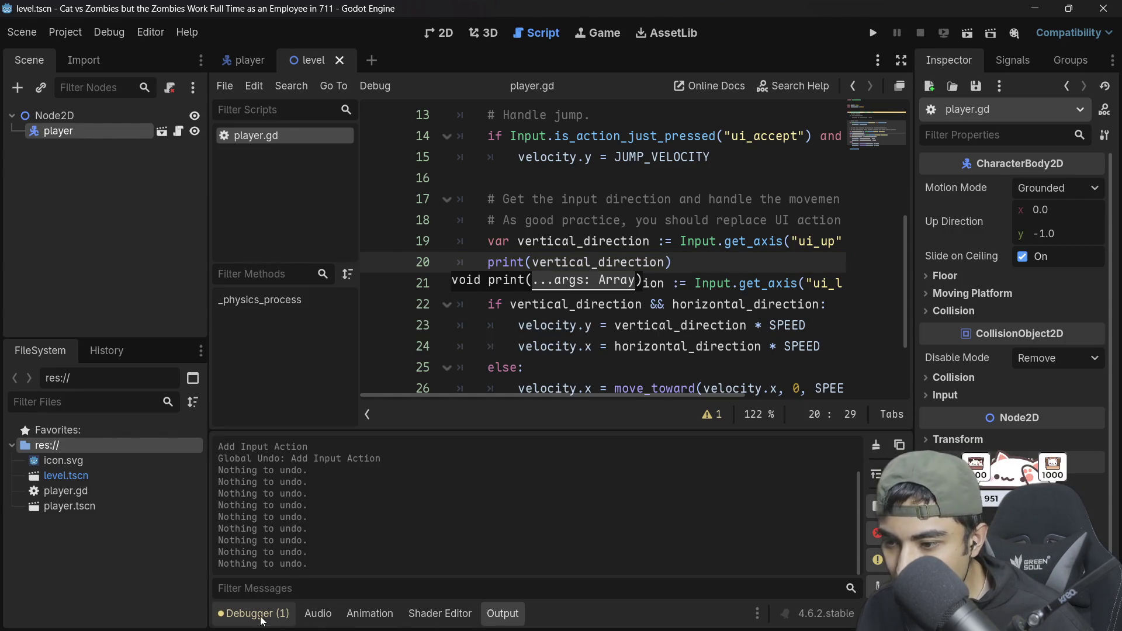
Step: Run the project, press Up and Down to print -1.0, 1.0 and 0.0, then stop it
left_click(875, 36)
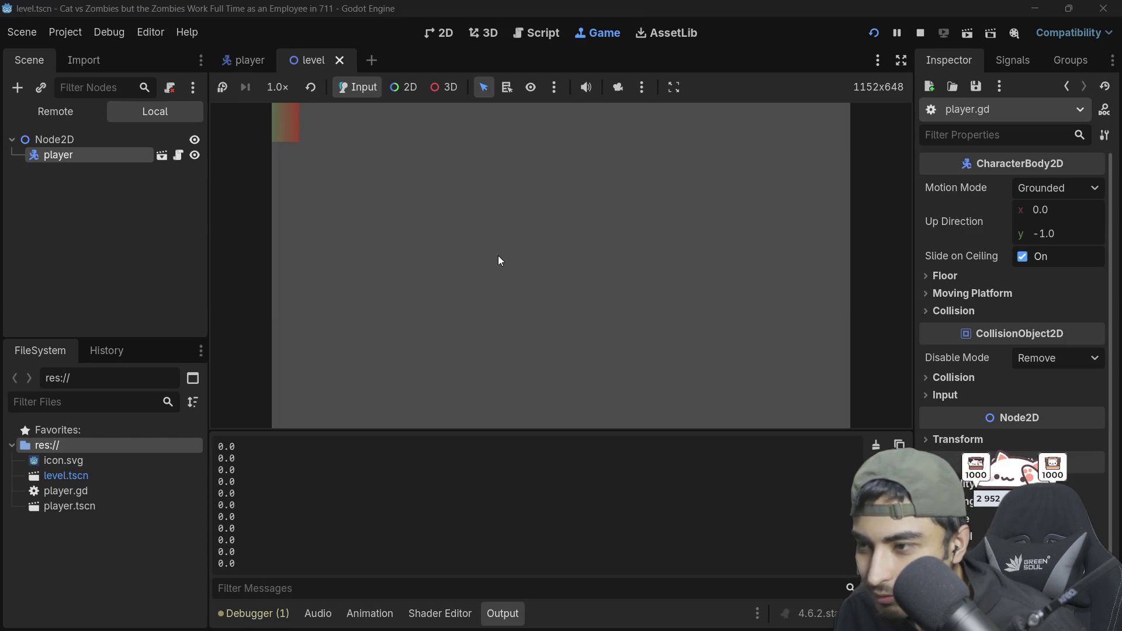
key("Up")
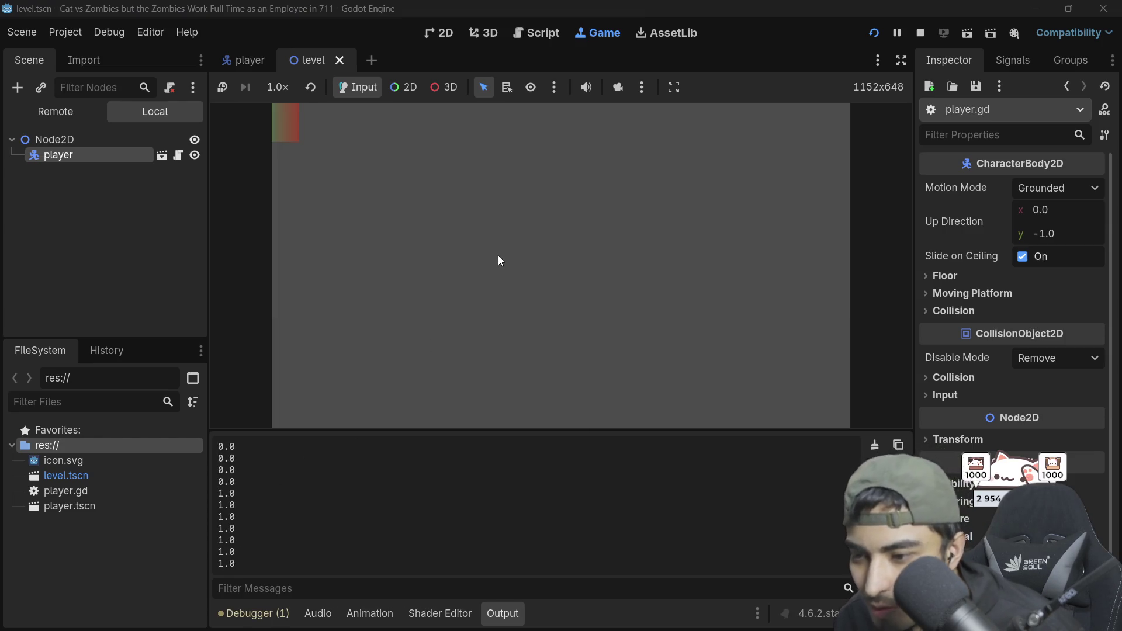
key("Up")
key("Down")
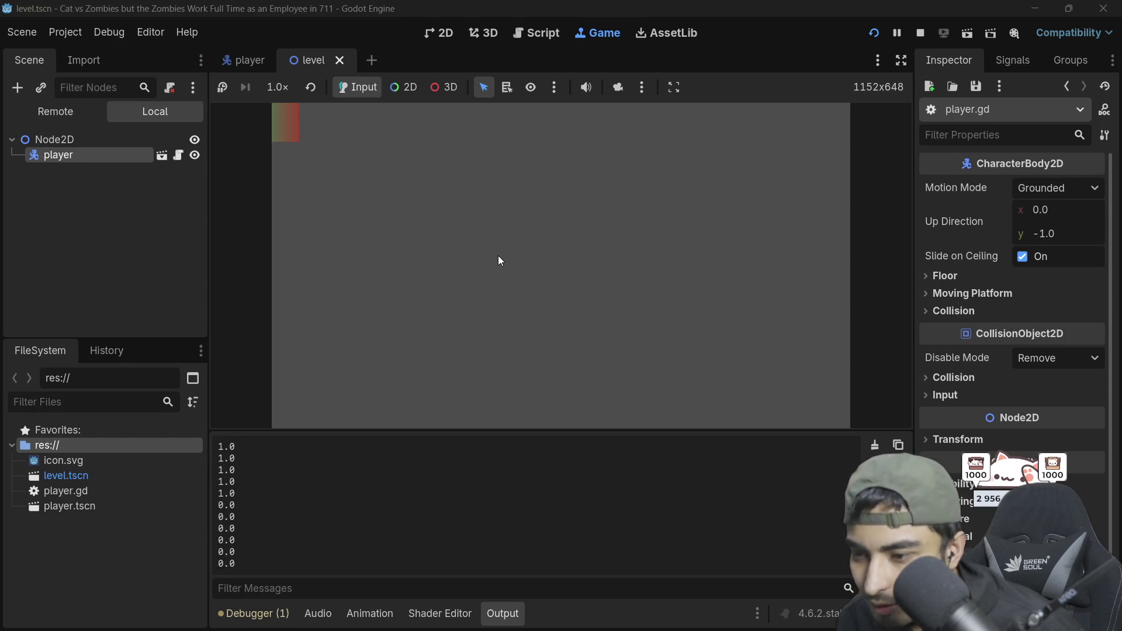
key("Up")
key("Down")
key("Up")
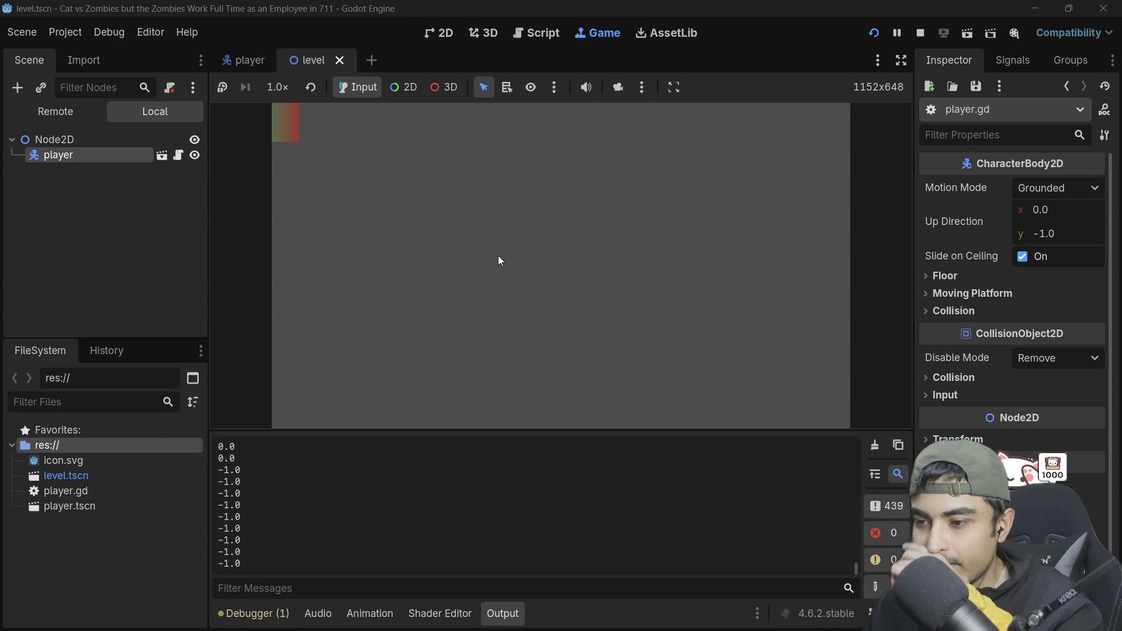
key("Down")
key("Up")
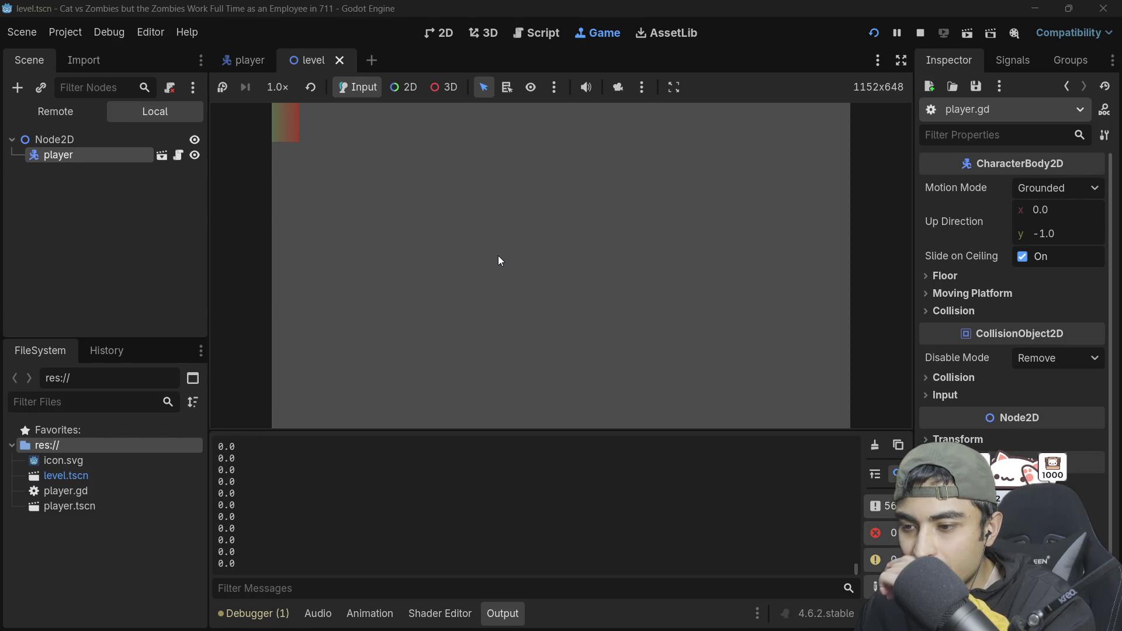
key("Up")
key("Down")
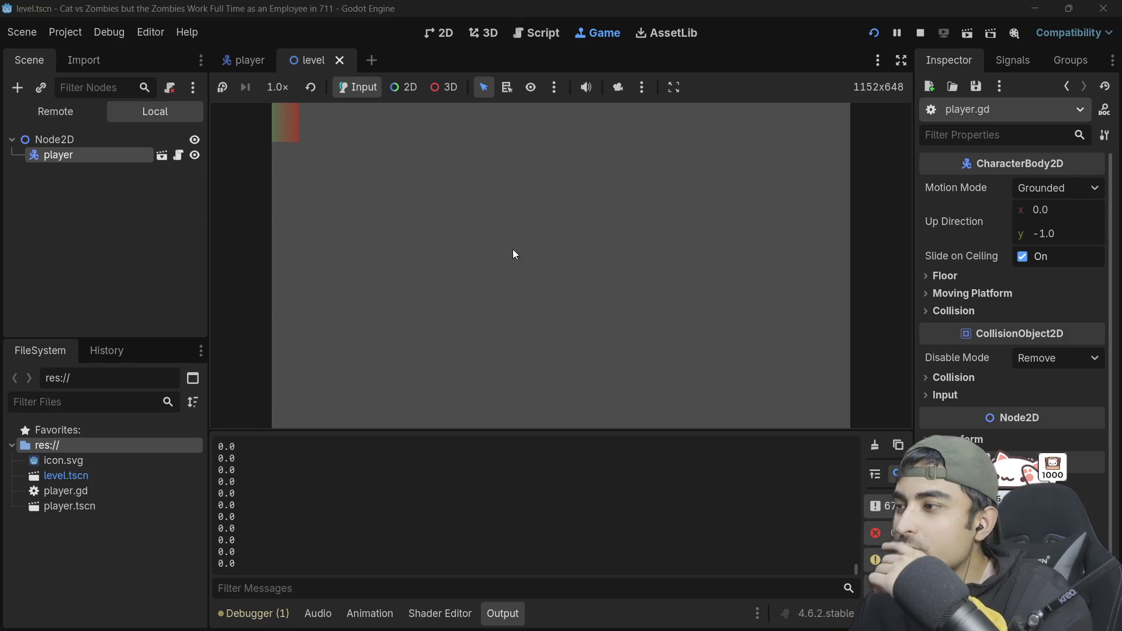
left_click(920, 35)
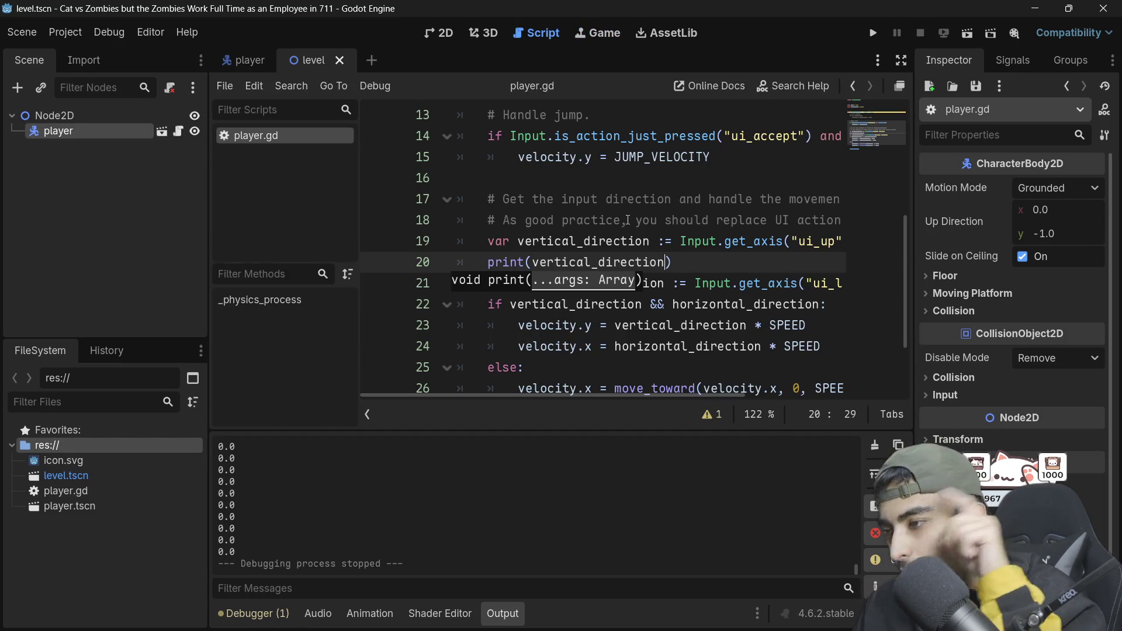
Step: Rework line 23 to position.y = vertical_direction * SPEED and run a quick up/down test
scroll(641, 279, "down", 1)
left_click(643, 261)
double_click(706, 262)
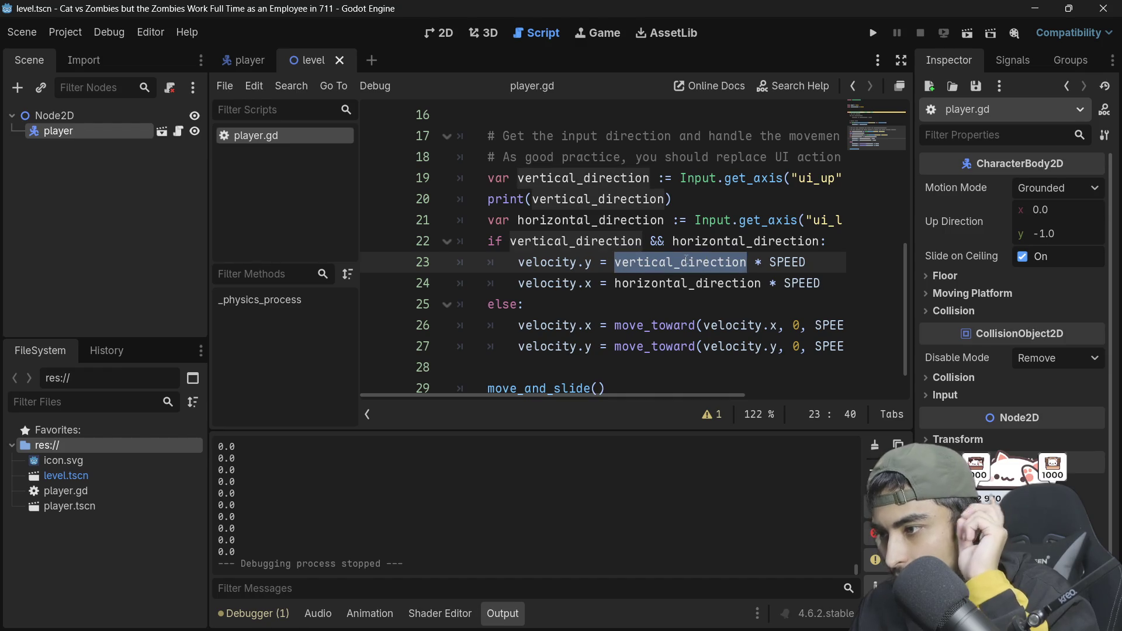
mouse_move(597, 263)
left_mouse_down()
mouse_move(754, 263)
mouse_move(754, 246)
mouse_move(760, 264)
mouse_move(805, 263)
left_mouse_up()
key("F5")
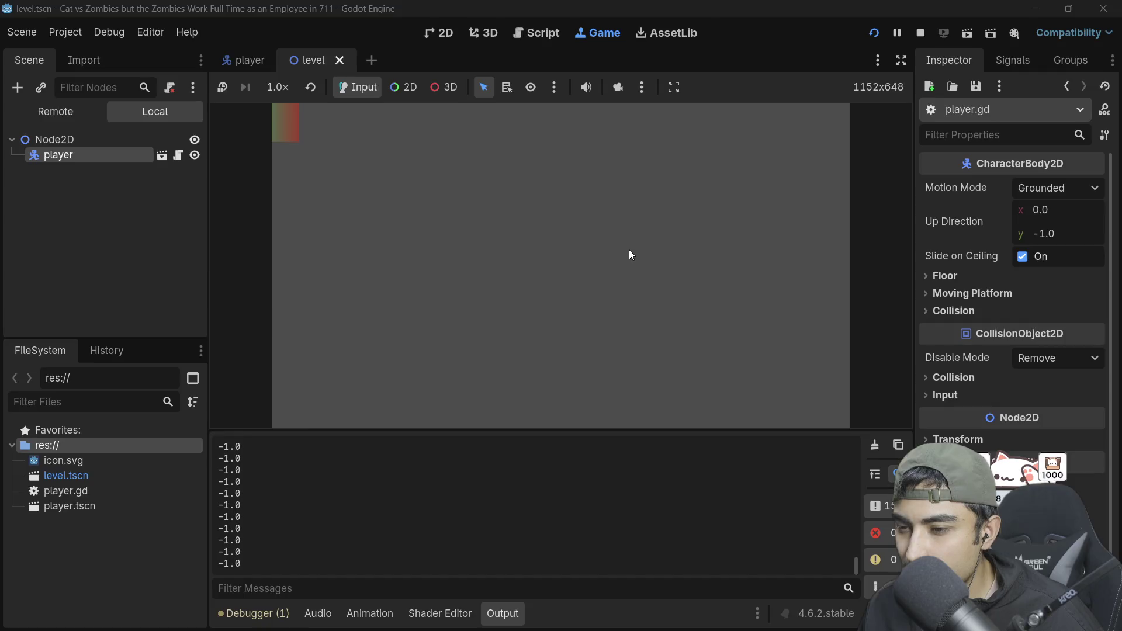
key("Down")
key("Up")
key("Down")
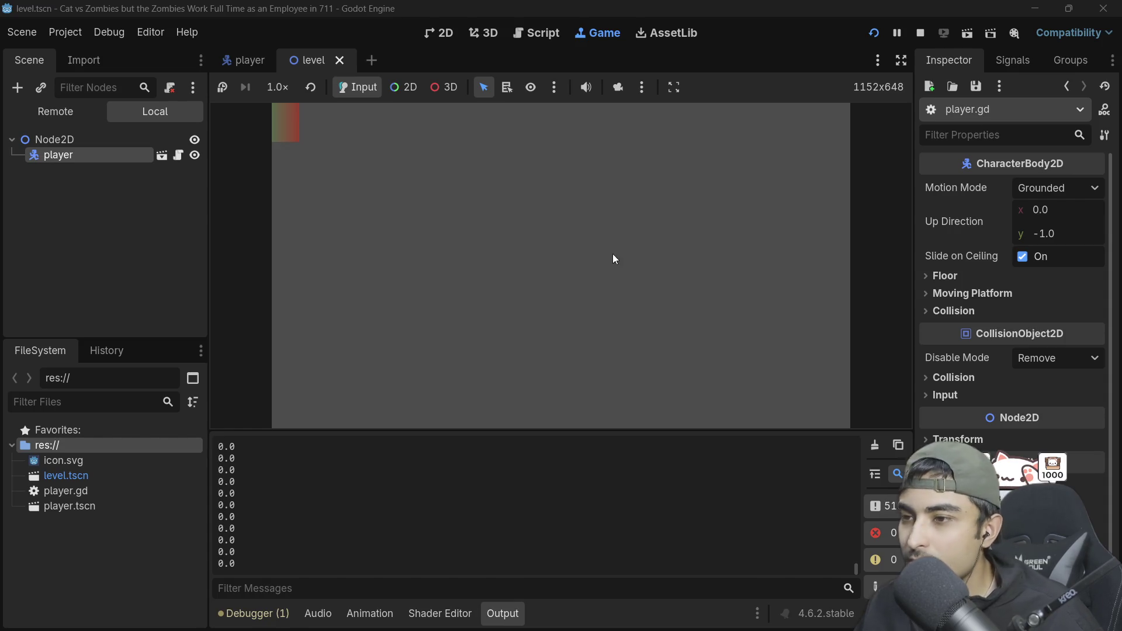
left_click(920, 33)
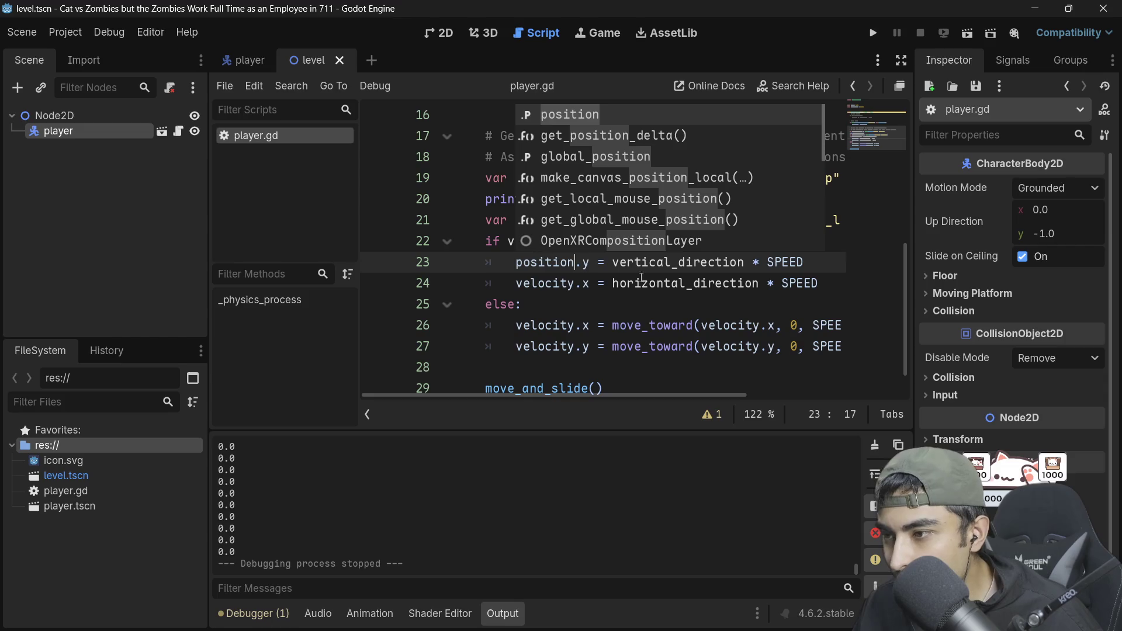
Step: Replace && with || on line 22 and run the game again
key("Escape")
key("Down")
key("Down")
mouse_move(636, 393)
left_mouse_down()
mouse_move(775, 385)
mouse_move(635, 383)
mouse_move(705, 377)
mouse_move(646, 369)
left_mouse_up()
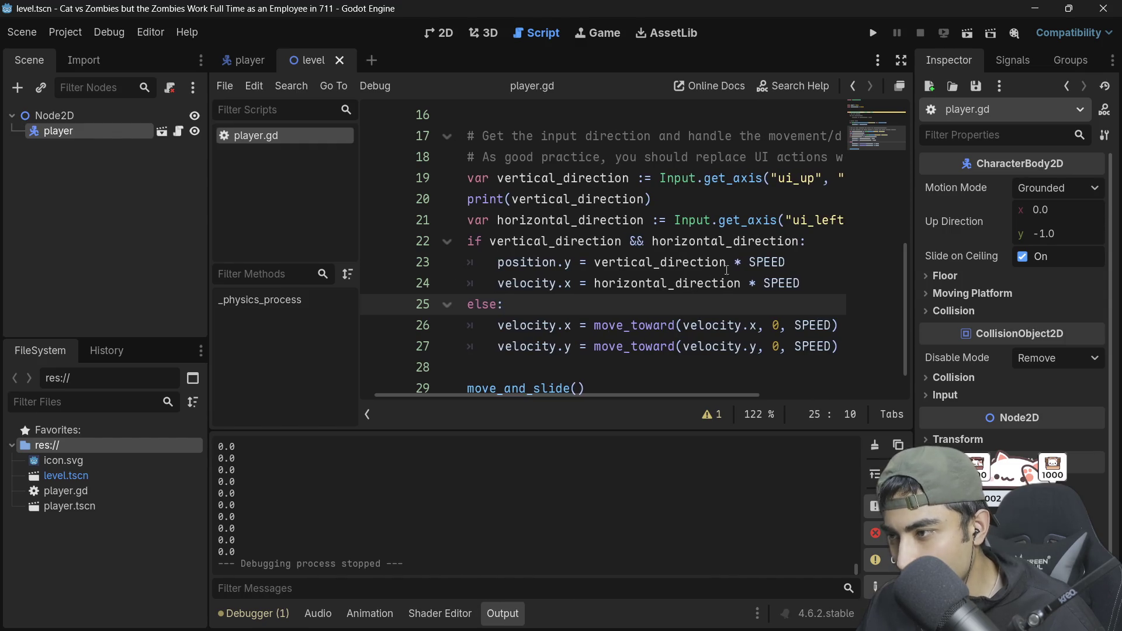
double_click(763, 241)
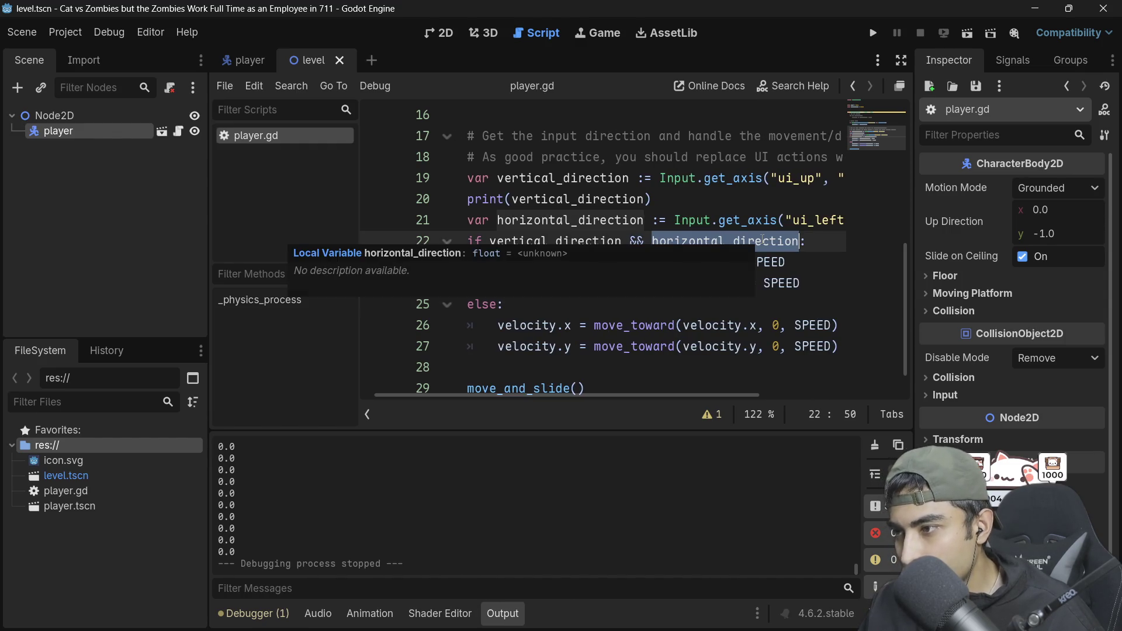
left_click(648, 220)
left_click(646, 242)
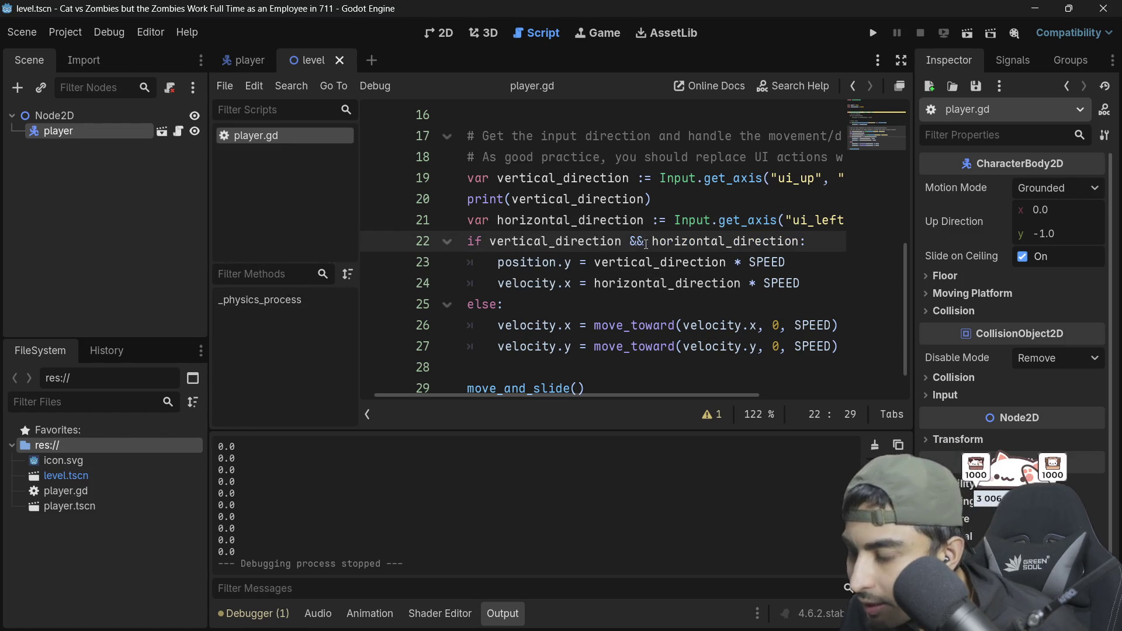
key("BackSpace")
key("BackSpace")
type("||")
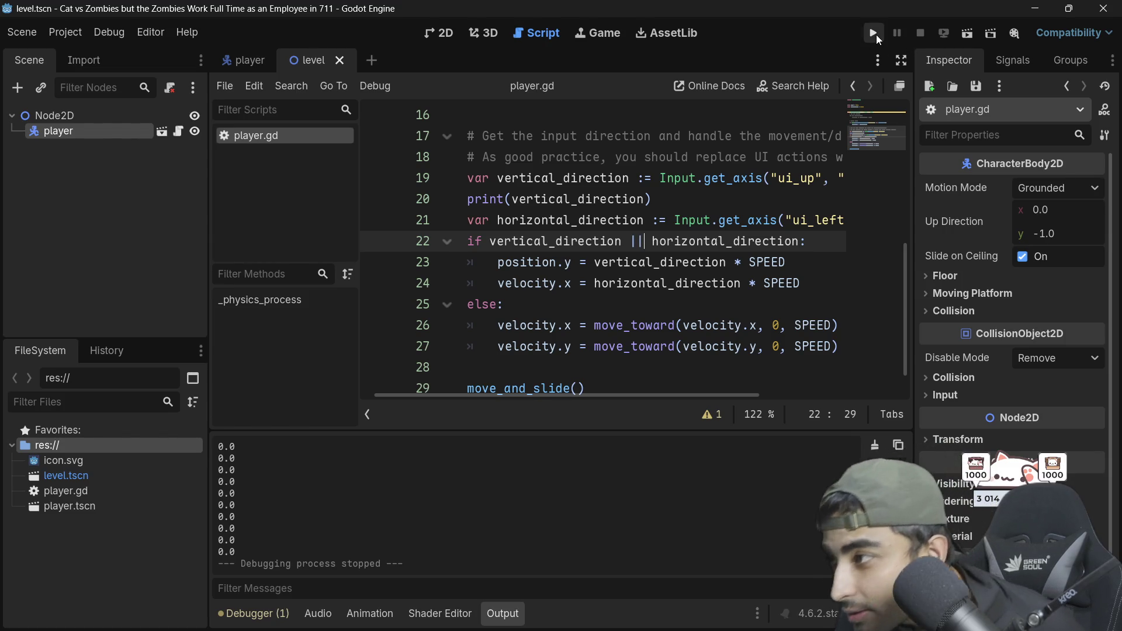
left_click(874, 33)
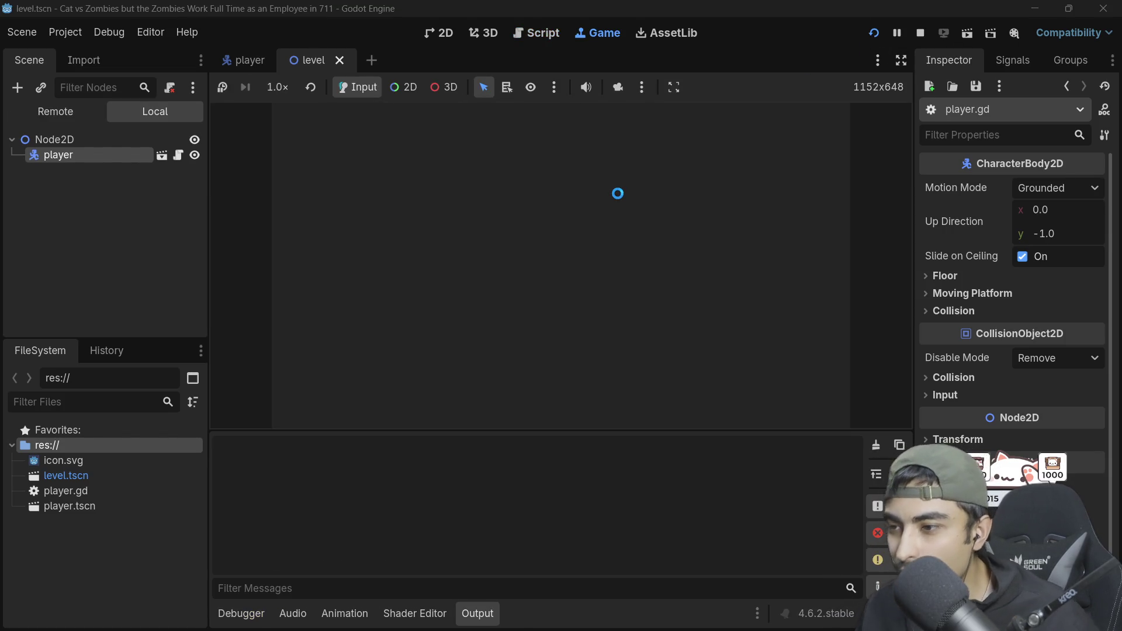
Step: Try Left and Right in the running game, then stop it
key("Left")
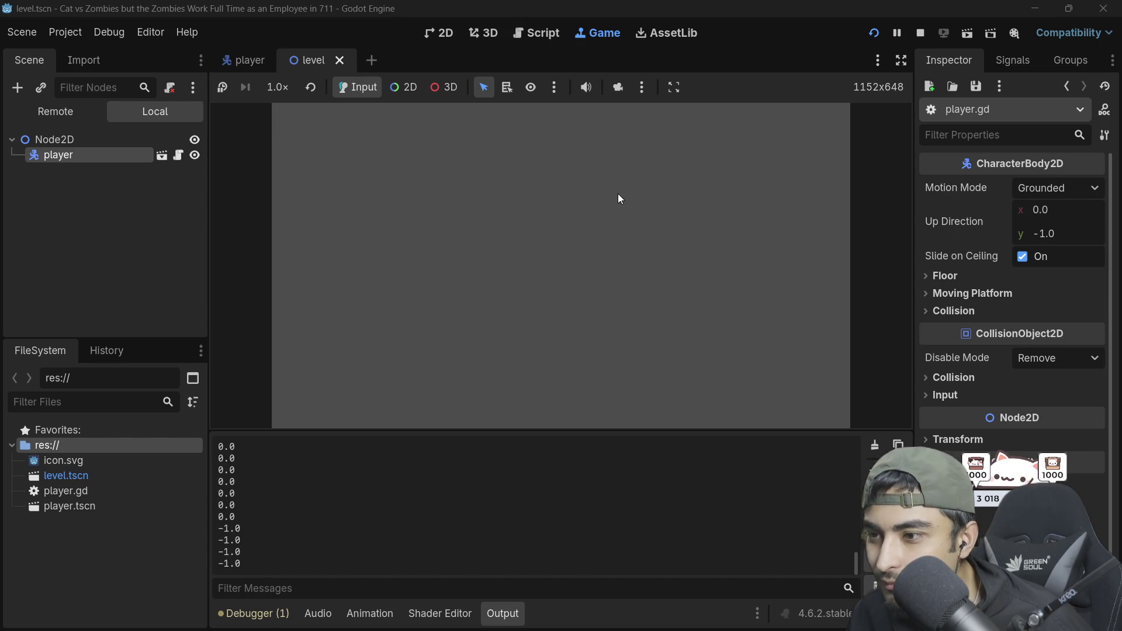
key("Right")
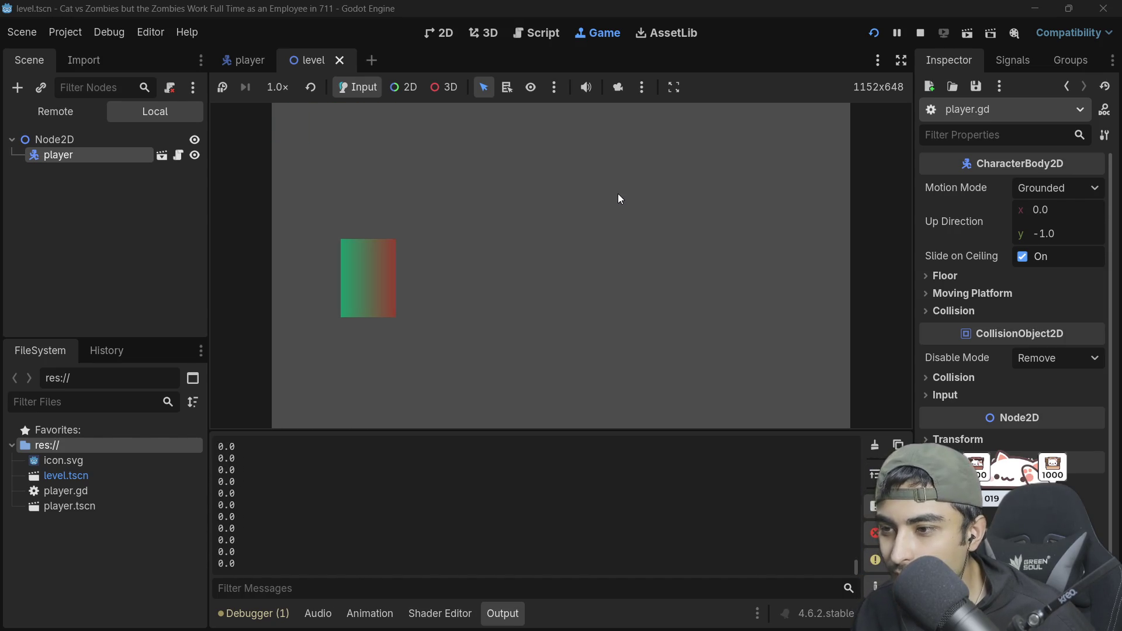
left_click(921, 33)
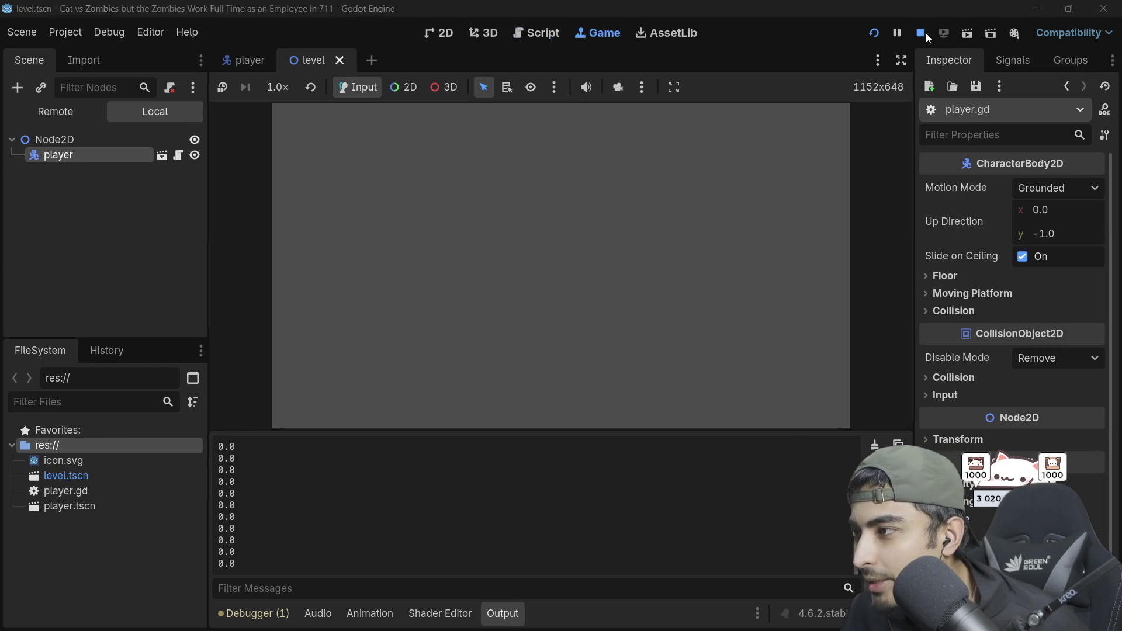
Step: Change position to velocity on line 23, save, and rerun the game testing arrow keys
double_click(524, 266)
type("velocit")
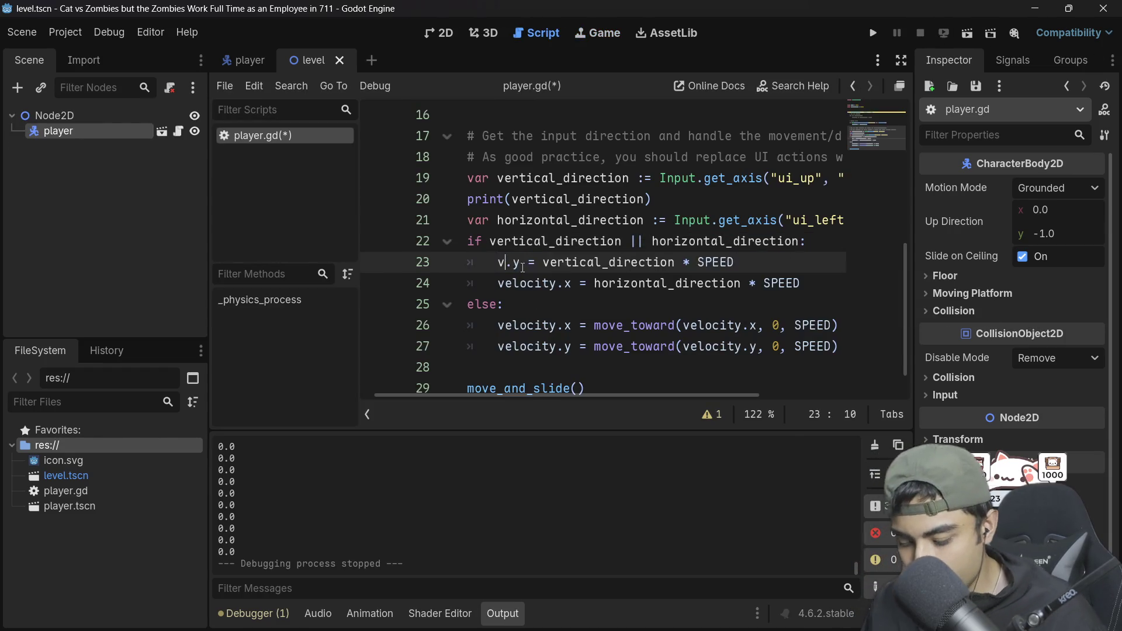
type("y")
key("ctrl+s")
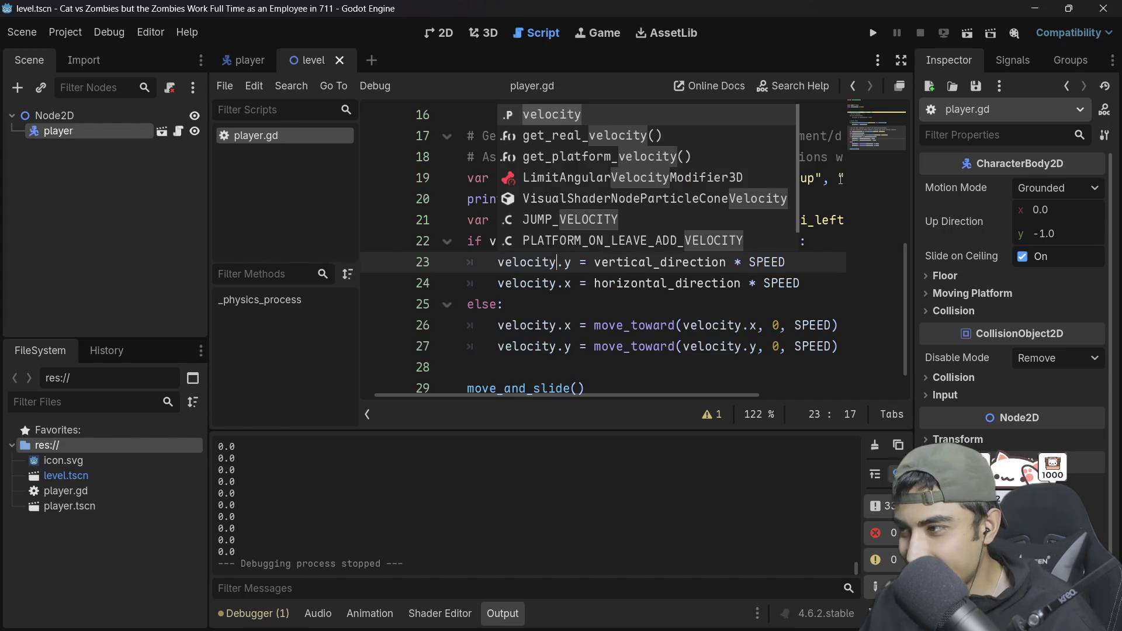
left_click(873, 33)
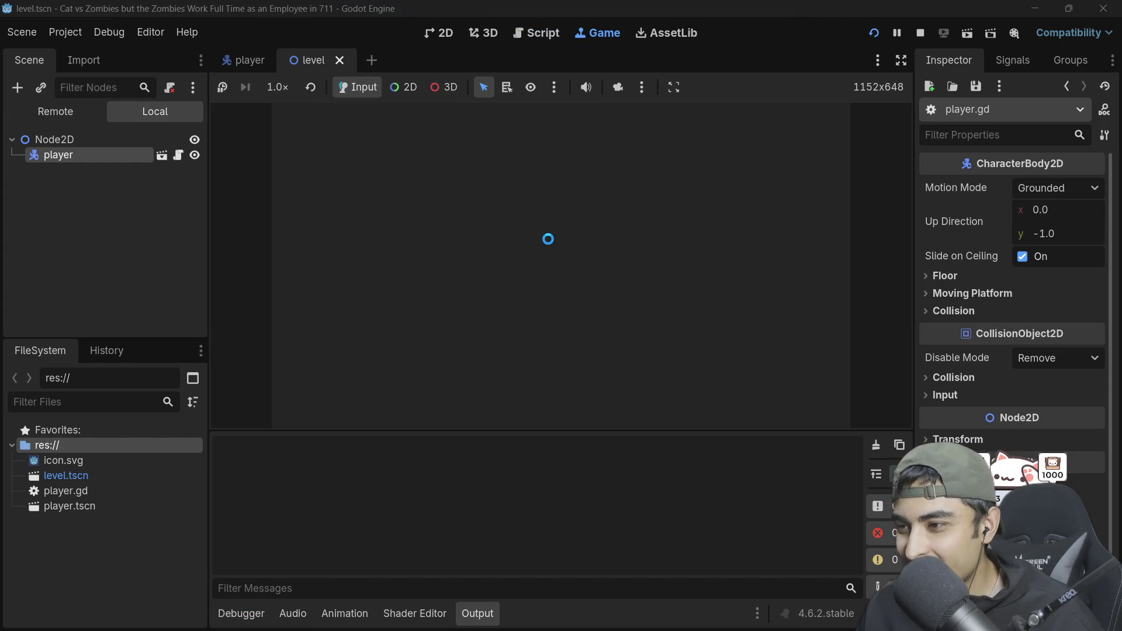
key("Right")
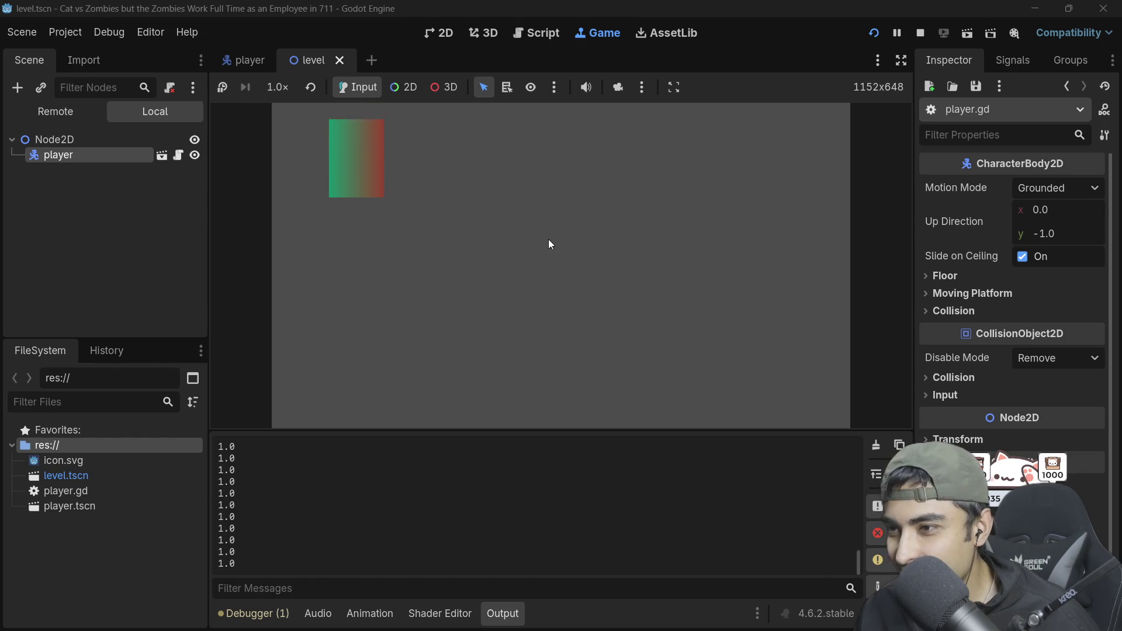
key("Left")
key("Down")
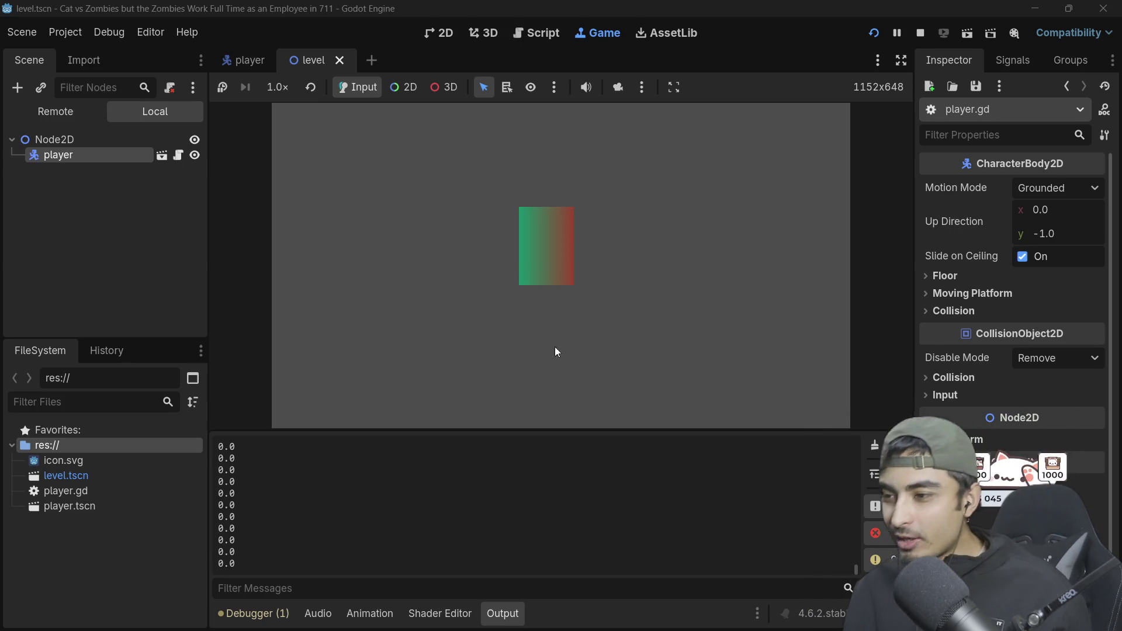
left_click(901, 60)
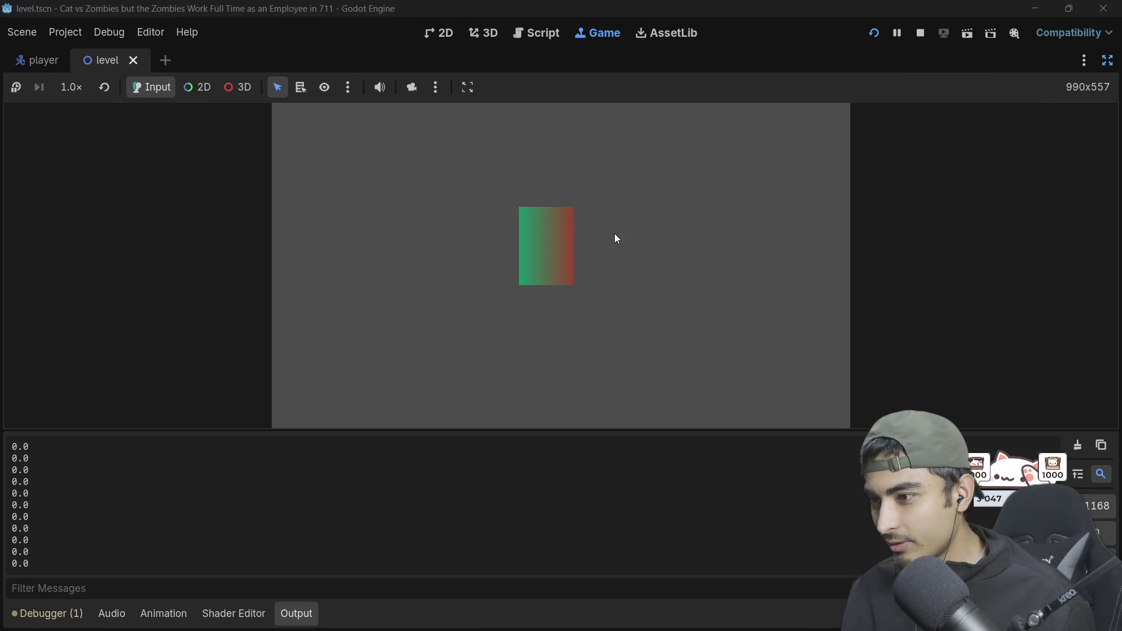
Step: Move the player left, right and up with arrow keys, stop the game, and return to 2D
key("Left")
key("Right")
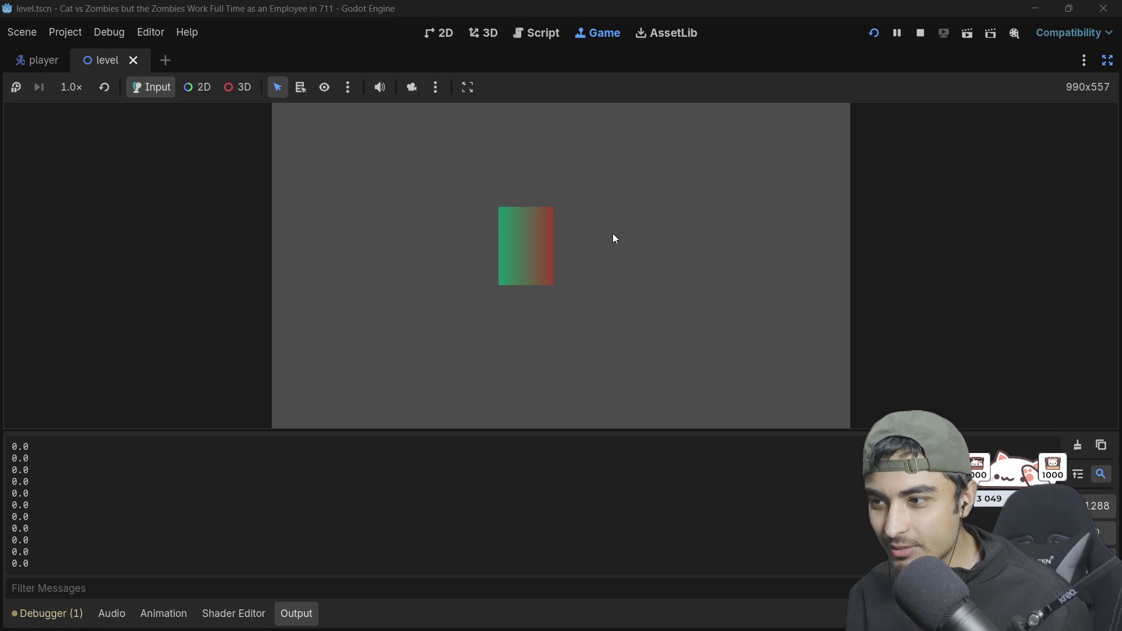
key("Up")
key("Right")
key("Left")
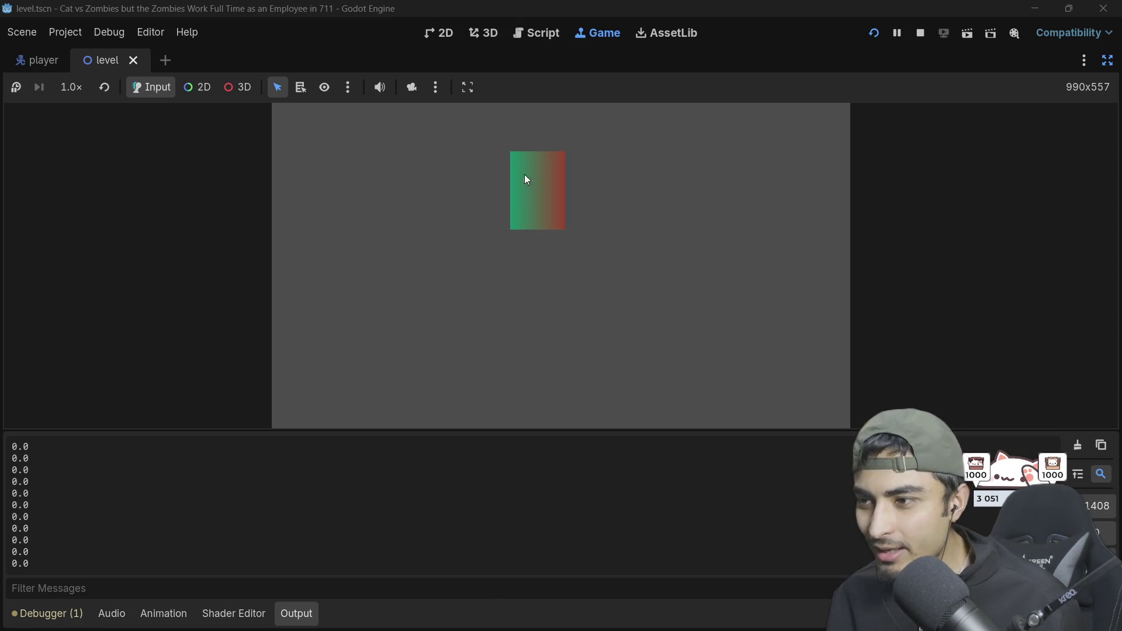
left_click(930, 32)
left_click(450, 34)
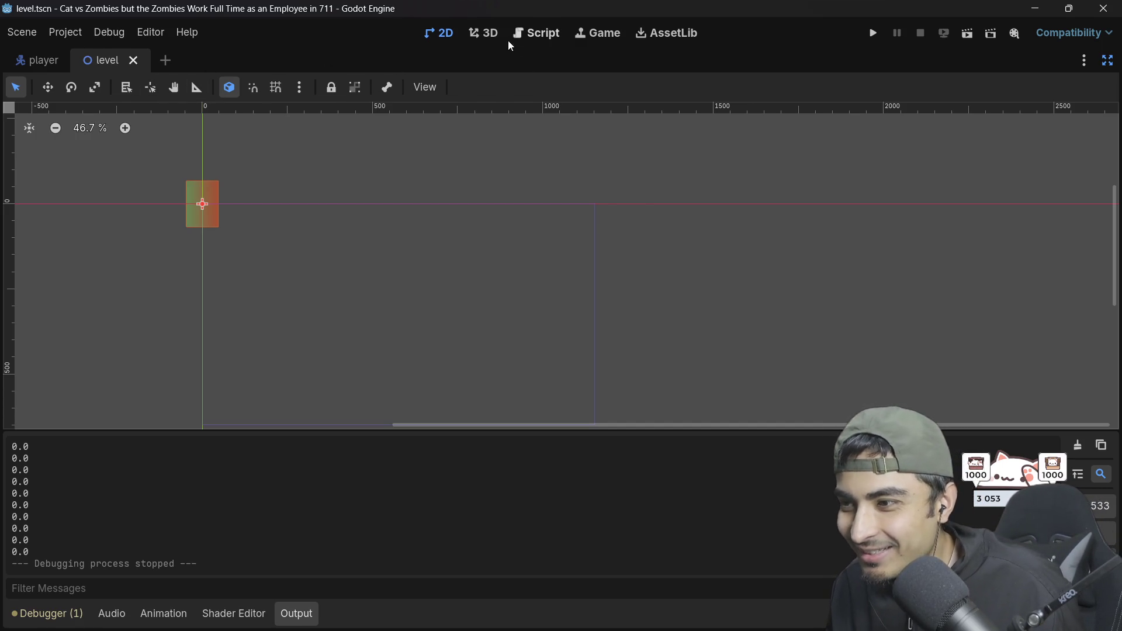
Step: Turn off distraction-free mode to restore the side docks and select the Node2D root
left_click(1085, 60)
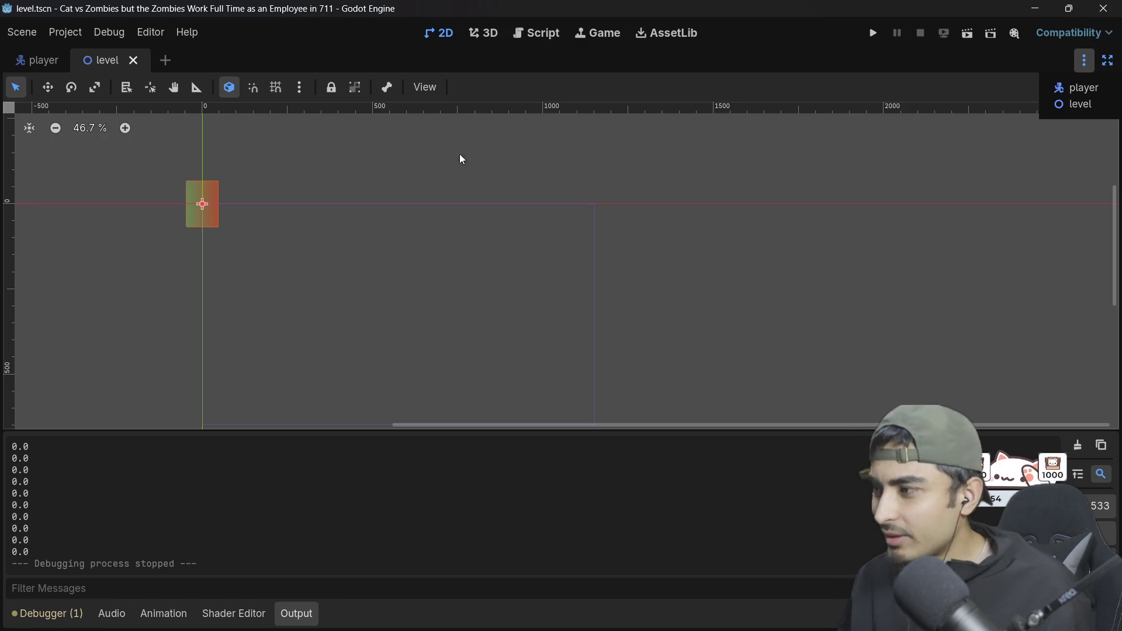
left_click(123, 65)
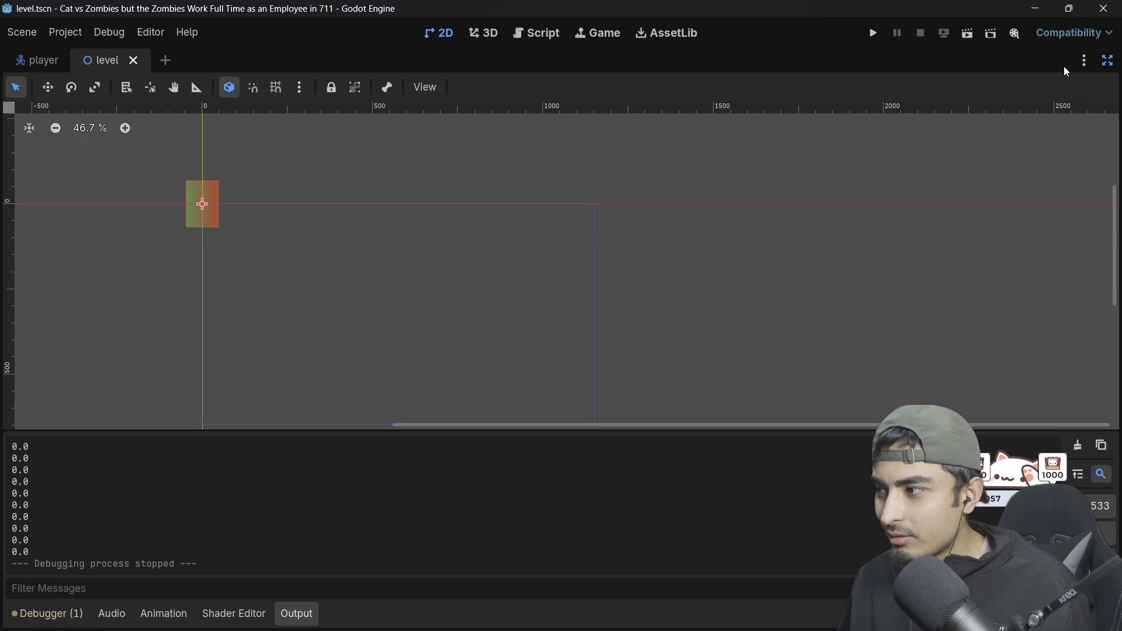
left_click(1108, 60)
left_click(57, 116)
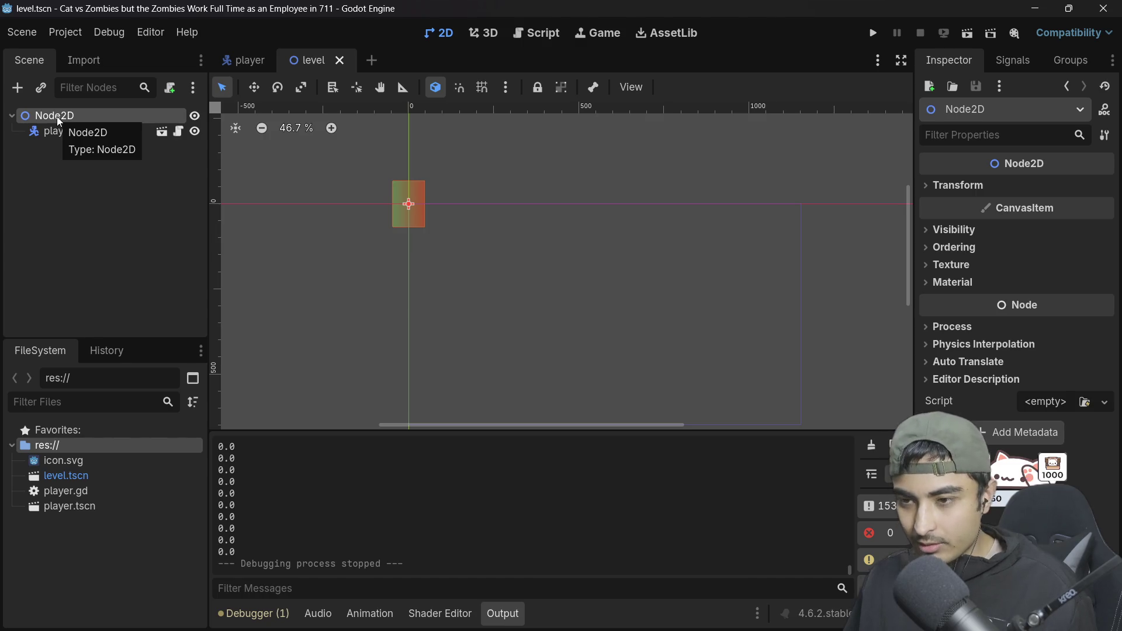
Step: Add a Camera2D child under Node2D and drag its Inspector zoom down to 0.575
key("ctrl+a")
type("camer")
key("Return")
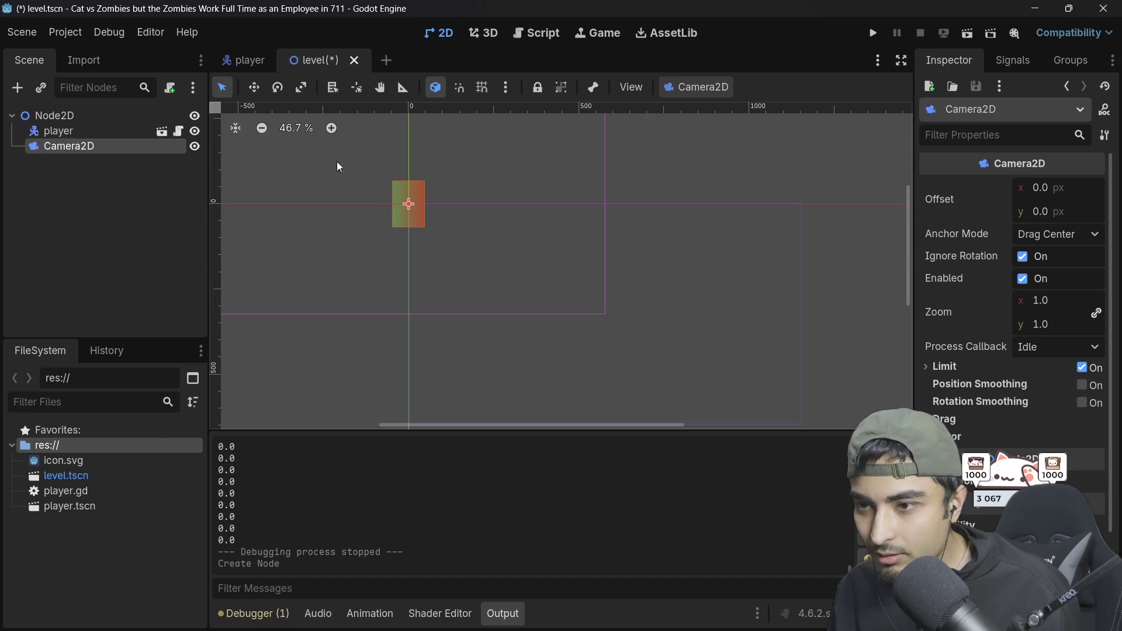
scroll(648, 202, "down", 3)
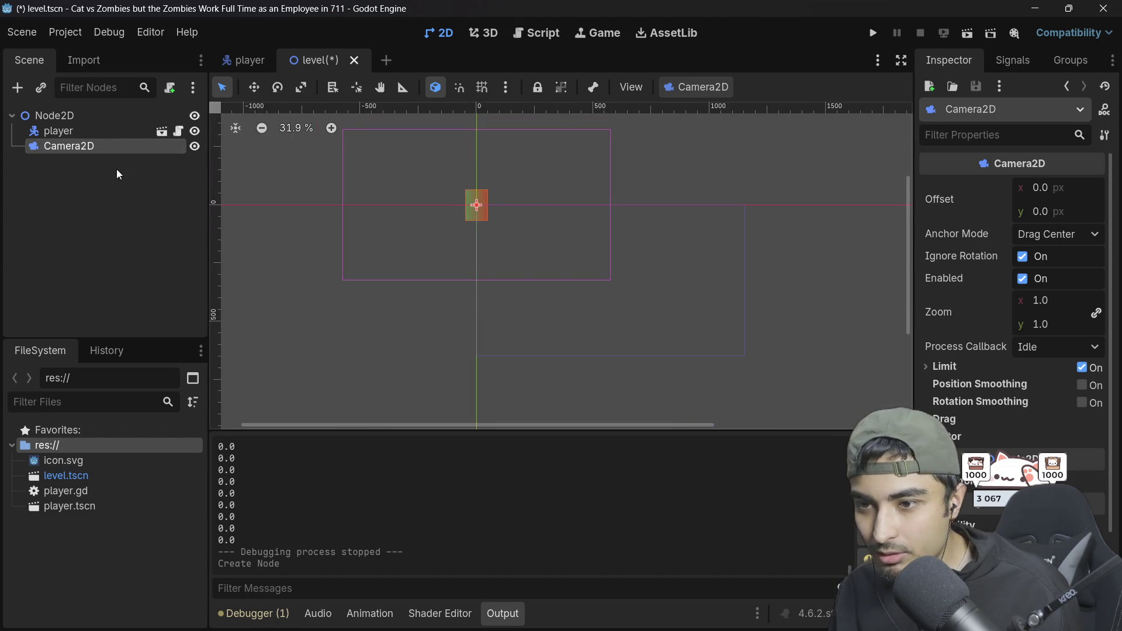
left_click(195, 147)
left_click(196, 147)
left_click(492, 201)
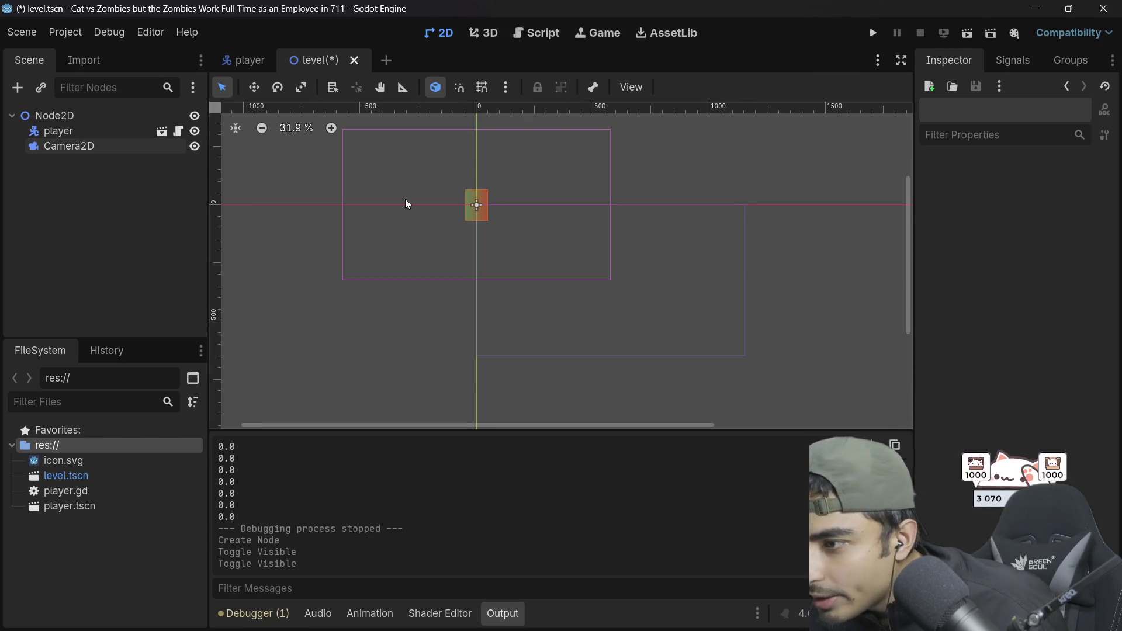
left_click(69, 146)
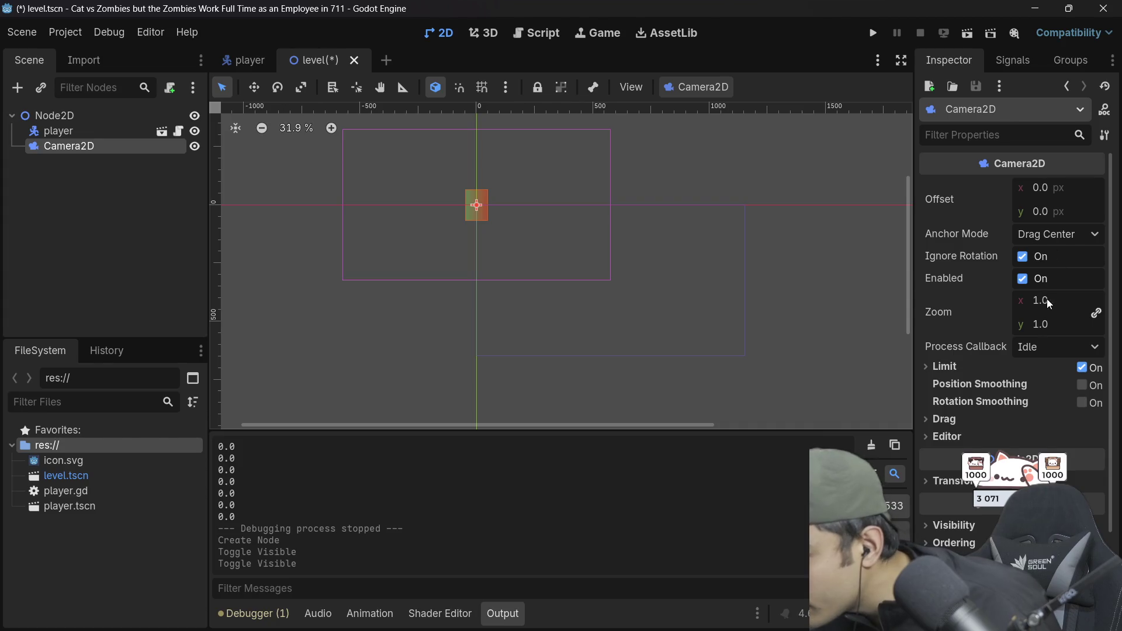
left_click_drag(1050, 298, 988, 298)
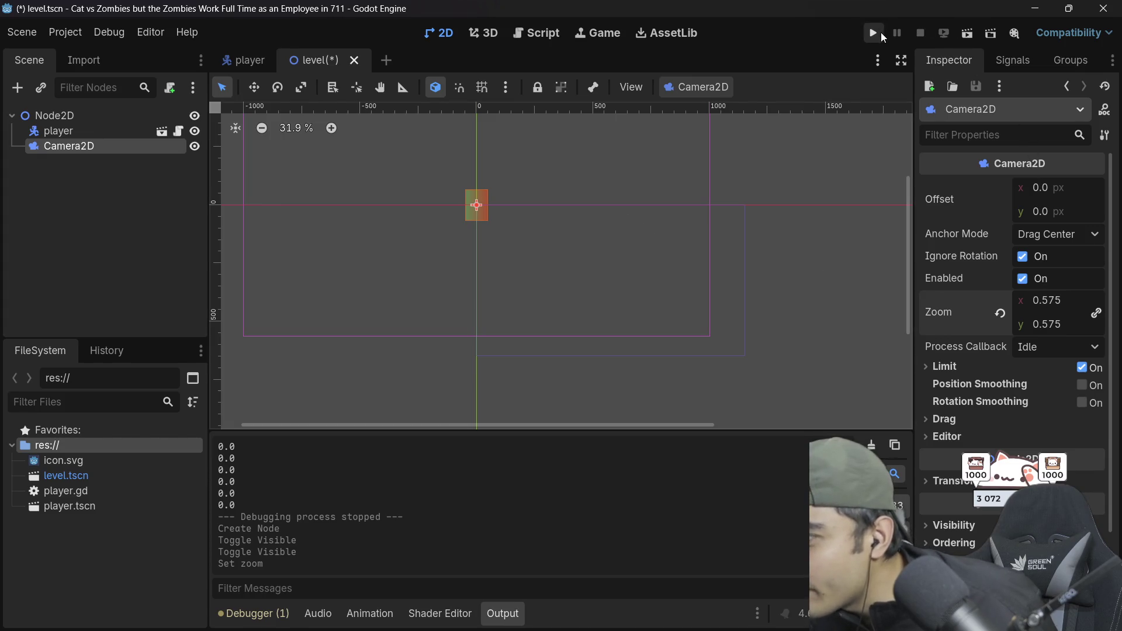
Step: Run the project and drive the player left and right across the zoomed-out level
left_click(882, 32)
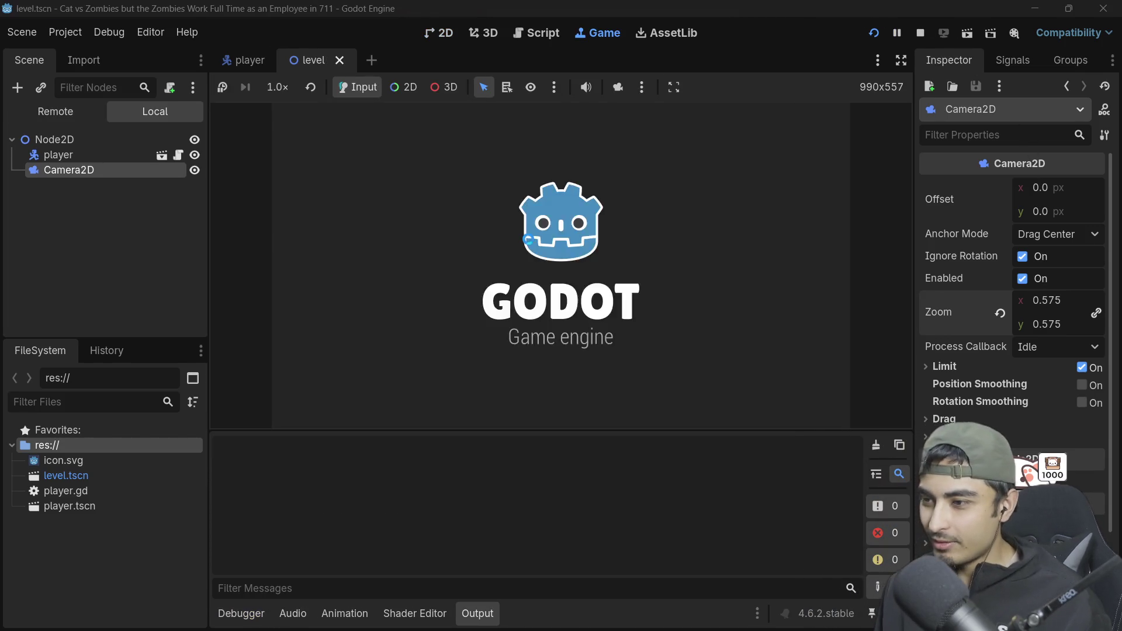
key("Left")
key("Left")
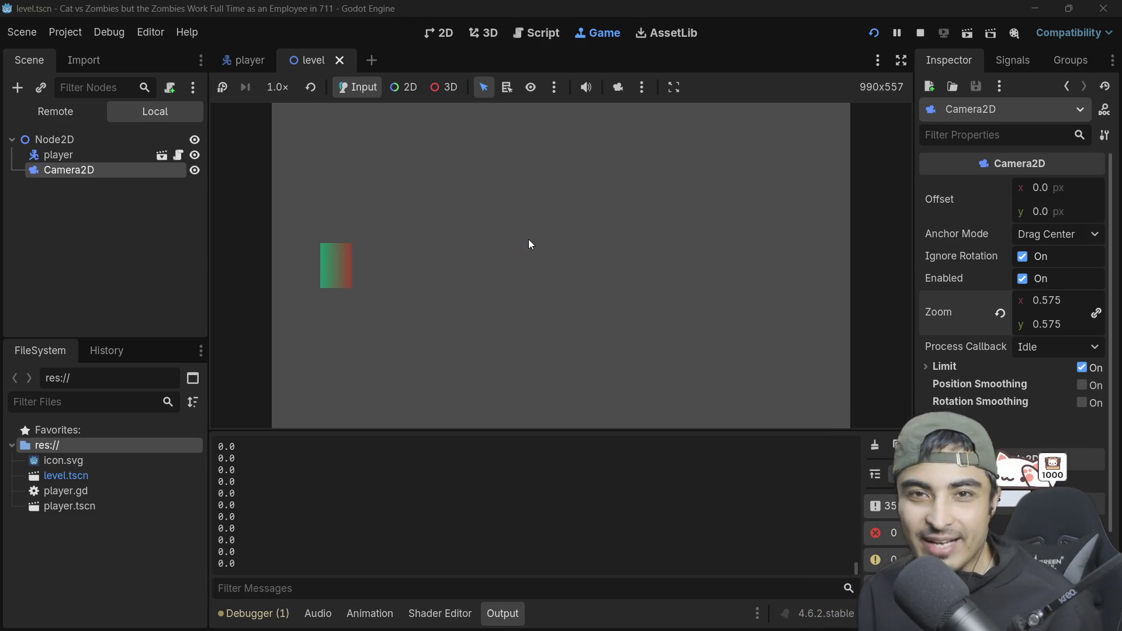
key("Left")
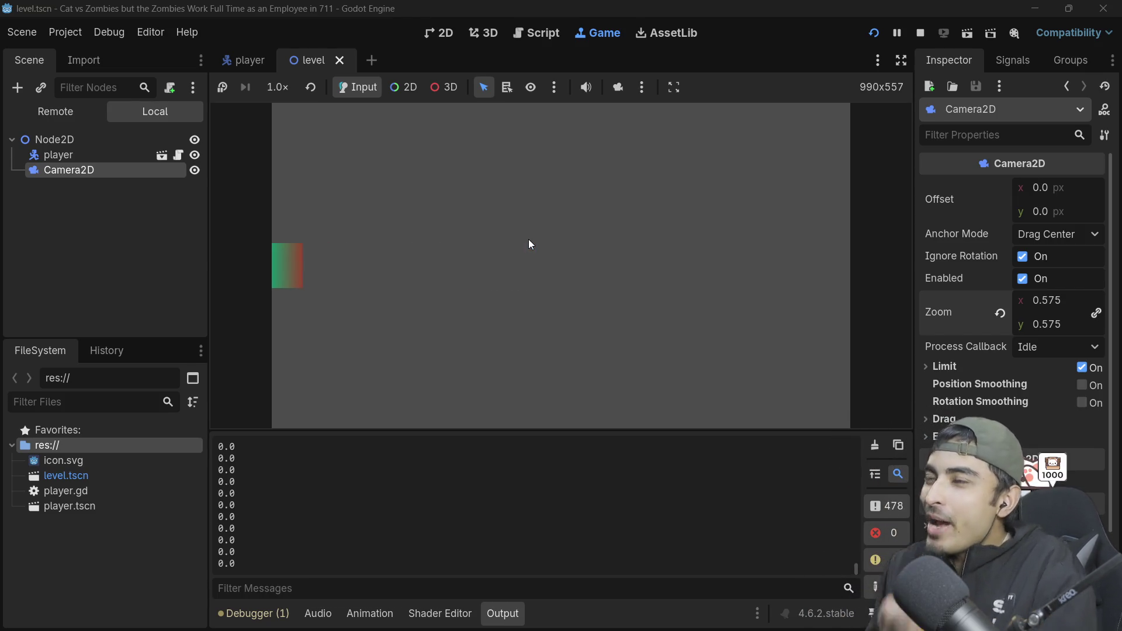
key("Right")
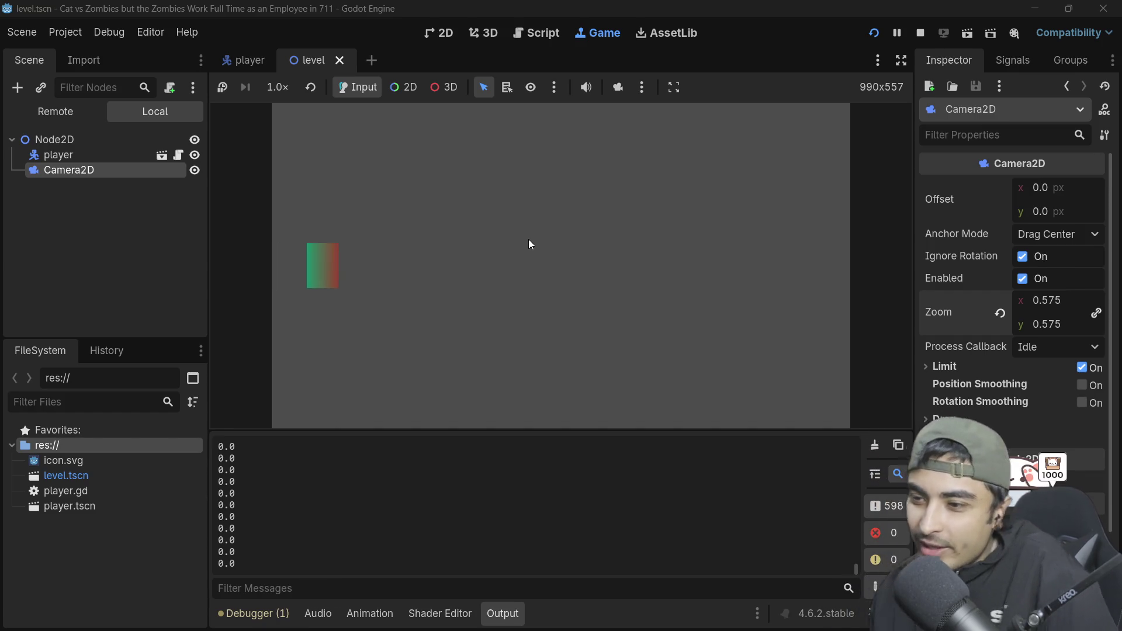
key("Right")
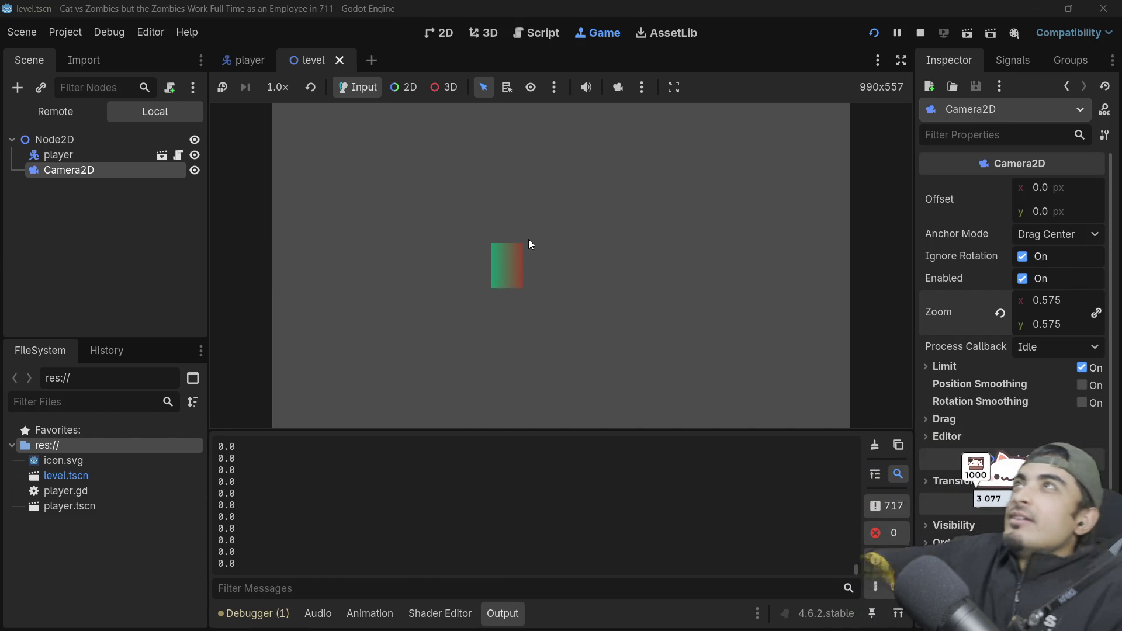
key("Left")
key("Right")
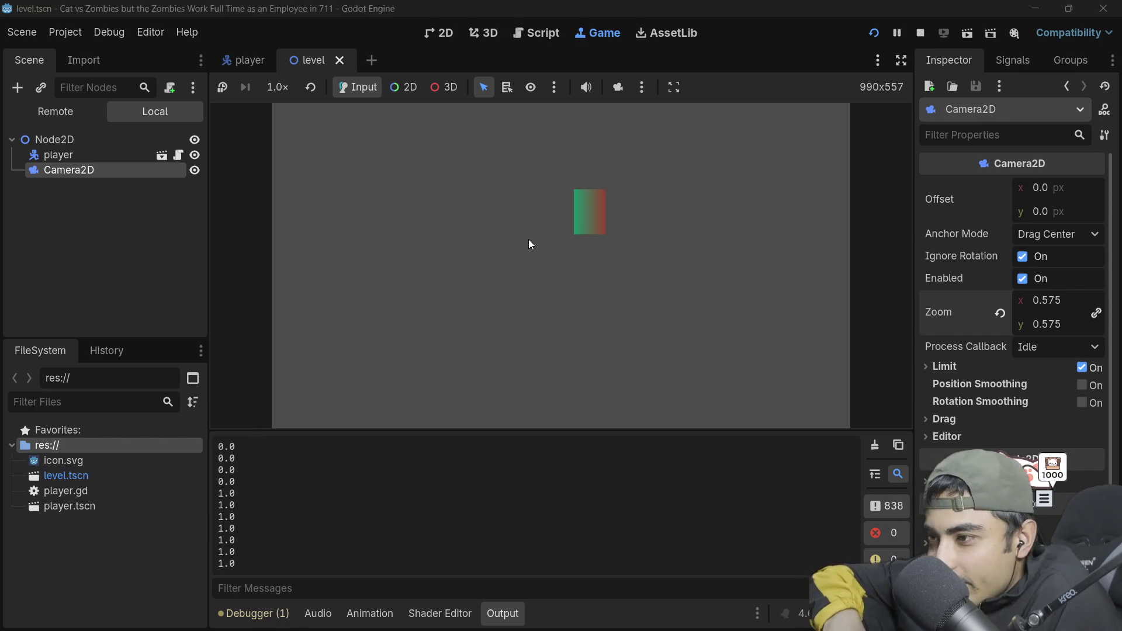
key("Left")
Step: Move the player up, down, left and right to confirm movement in every direction
key("Up")
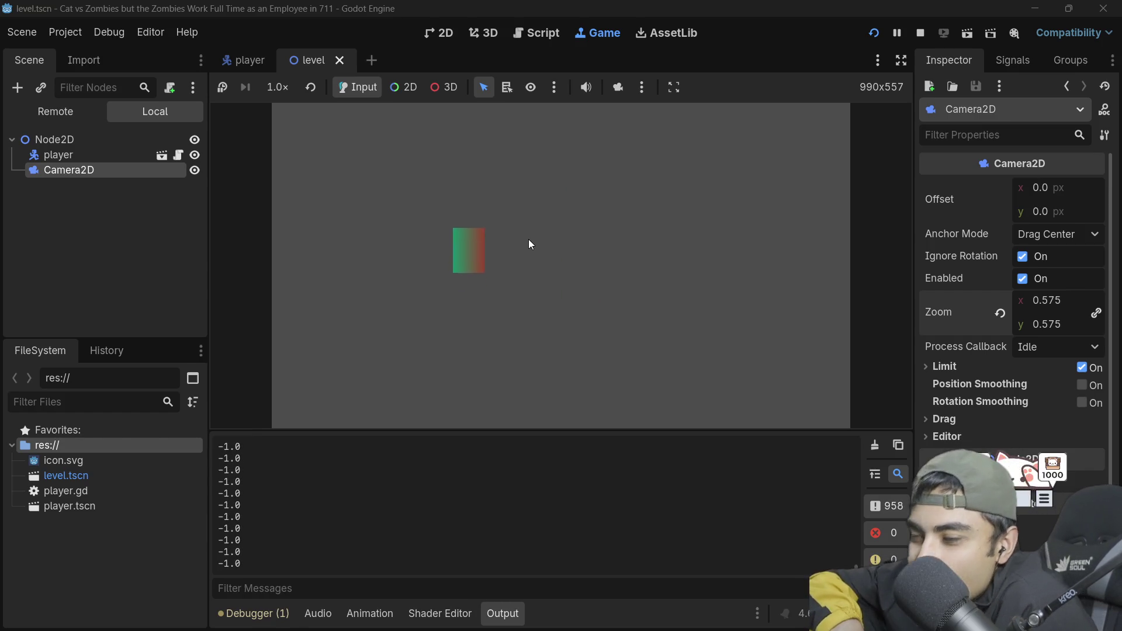
key("Right")
key("Down")
key("Left")
key("Up")
key("Right")
key("Down")
key("Left")
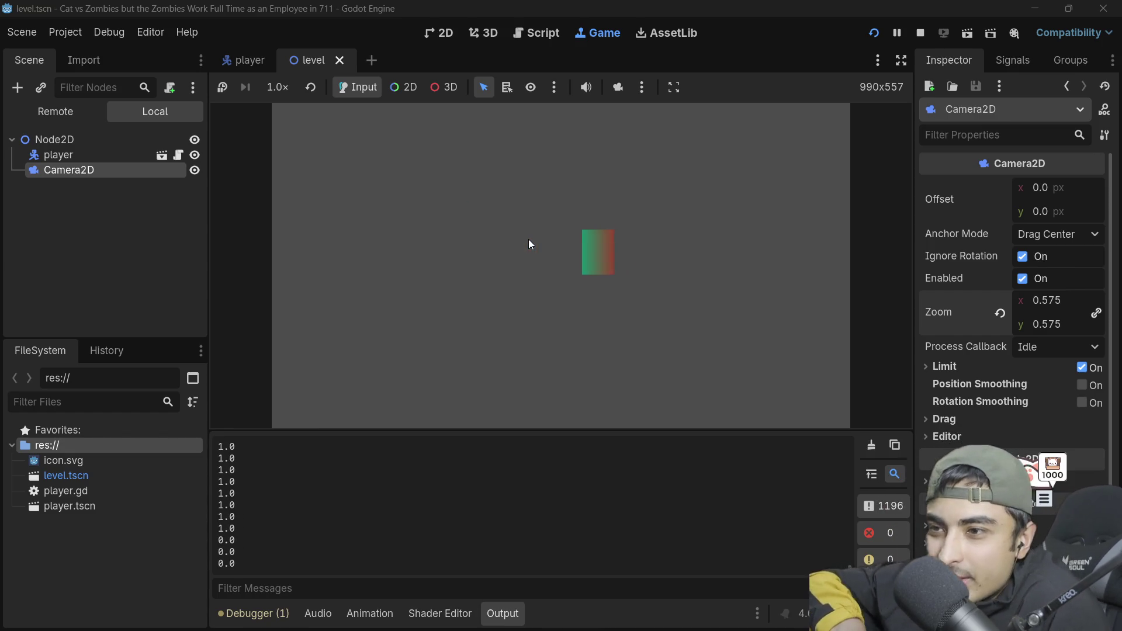